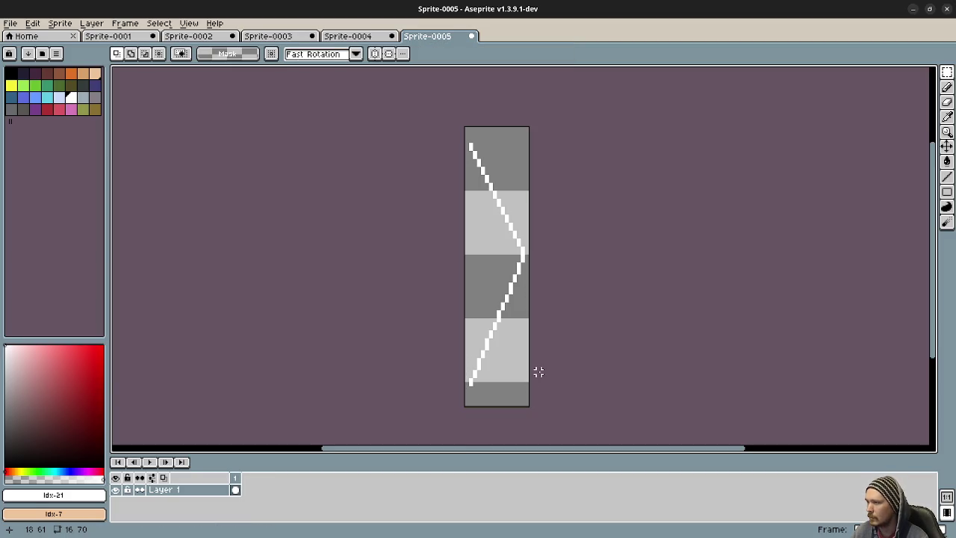
Undo the chevron's lower strokes and drop the selection around the top half.
{"action": "key", "text": "ctrl+z"}
{"action": "key", "text": "ctrl+z"}
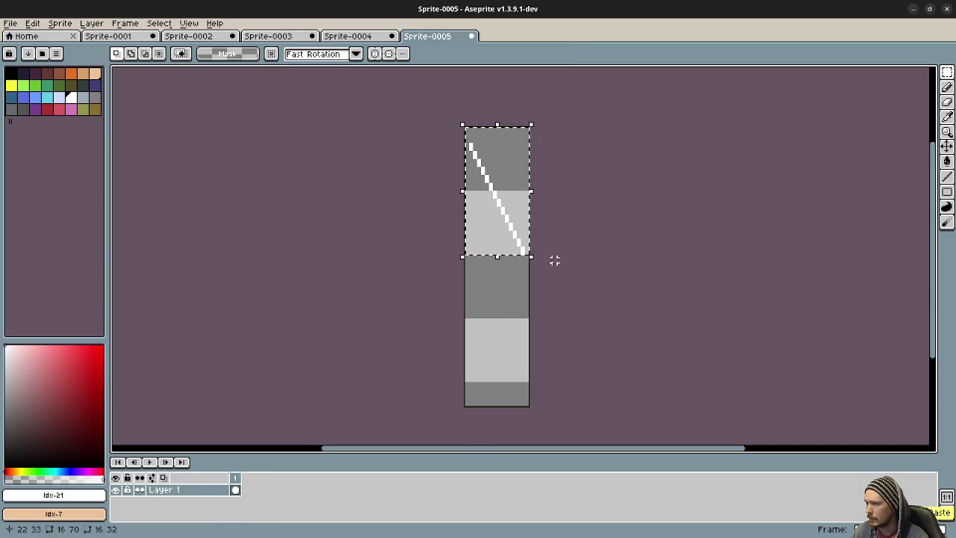
{"action": "key", "text": "b"}
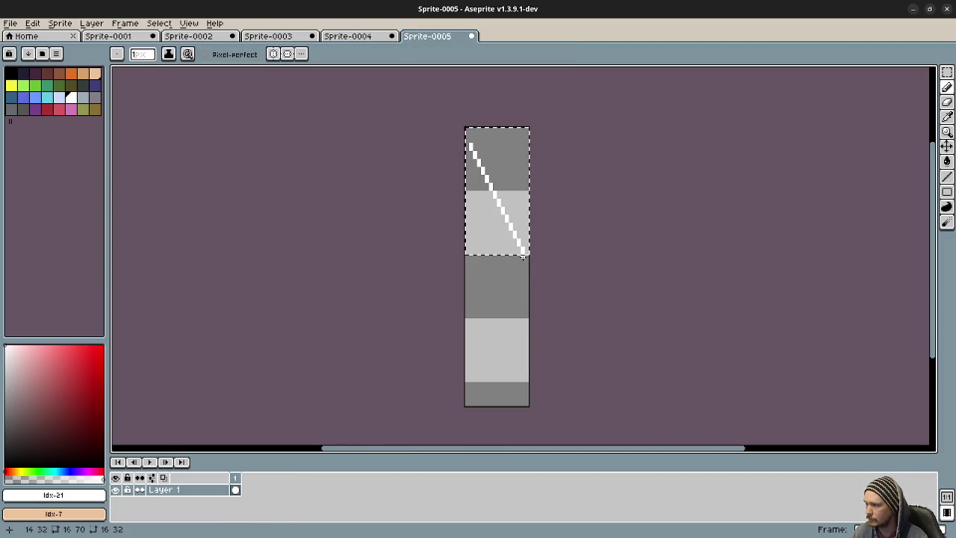
{"action": "key", "text": "m"}
{"action": "left_click", "coordinate": [614, 248]}
{"action": "key", "text": "b"}
{"action": "mouse_move", "coordinate": [523, 256]}
{"action": "left_mouse_down"}
{"action": "mouse_move", "coordinate": [469, 384]}
{"action": "mouse_move", "coordinate": [471, 362]}
{"action": "left_mouse_up"}
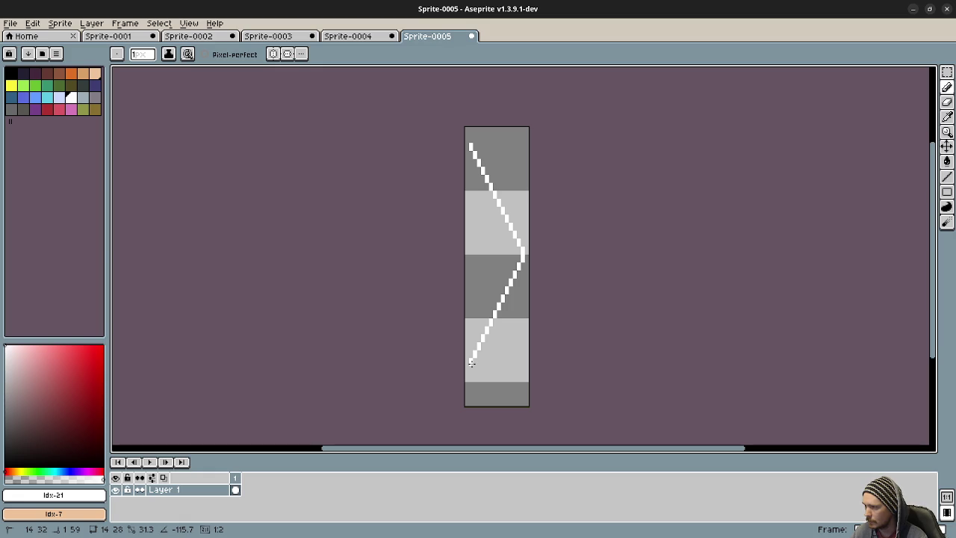
{"action": "key", "text": "Escape"}
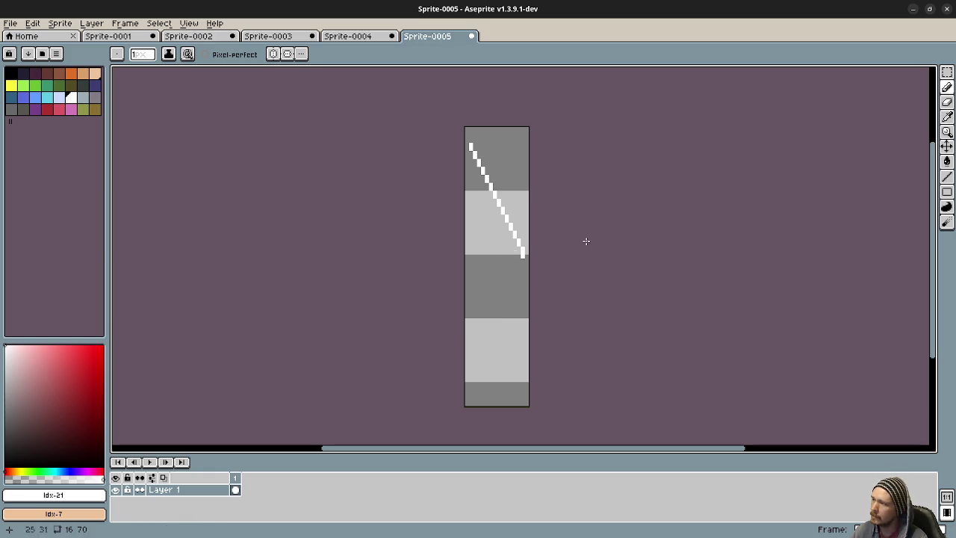
{"action": "key", "text": "v"}
{"action": "key", "text": "ctrl+z"}
{"action": "key", "text": "ctrl+z"}
{"action": "key", "text": "ctrl+z"}
{"action": "key", "text": "ctrl+z"}
{"action": "key", "text": "ctrl+z"}
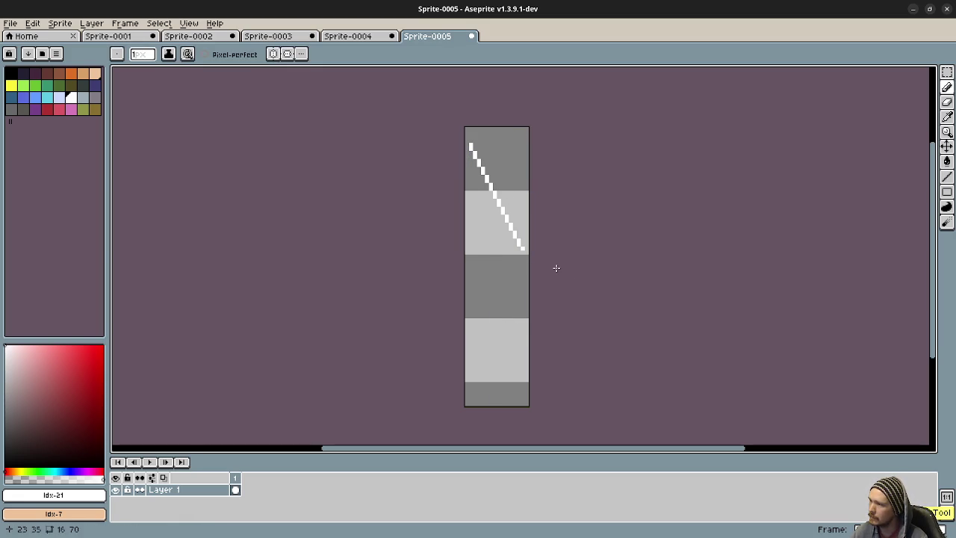
Draw test lines along the sprite's edges, then erase them to leave only the white dot.
{"action": "key", "text": "ctrl+z"}
{"action": "key", "text": "b"}
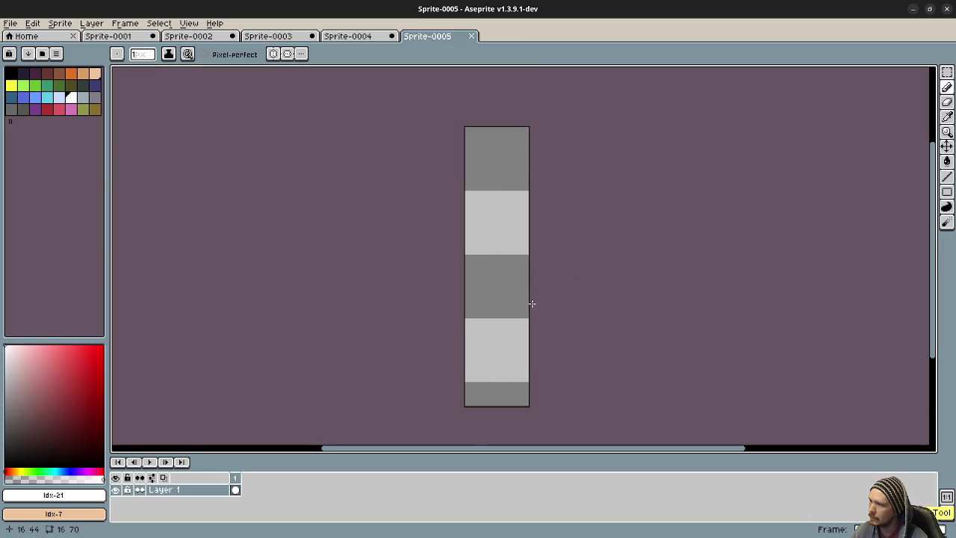
{"action": "left_click_drag", "start_coordinate": [523, 399], "coordinate": [521, 306]}
{"action": "key", "text": "ctrl+z"}
{"action": "left_click_drag", "start_coordinate": [466, 405], "coordinate": [459, 280]}
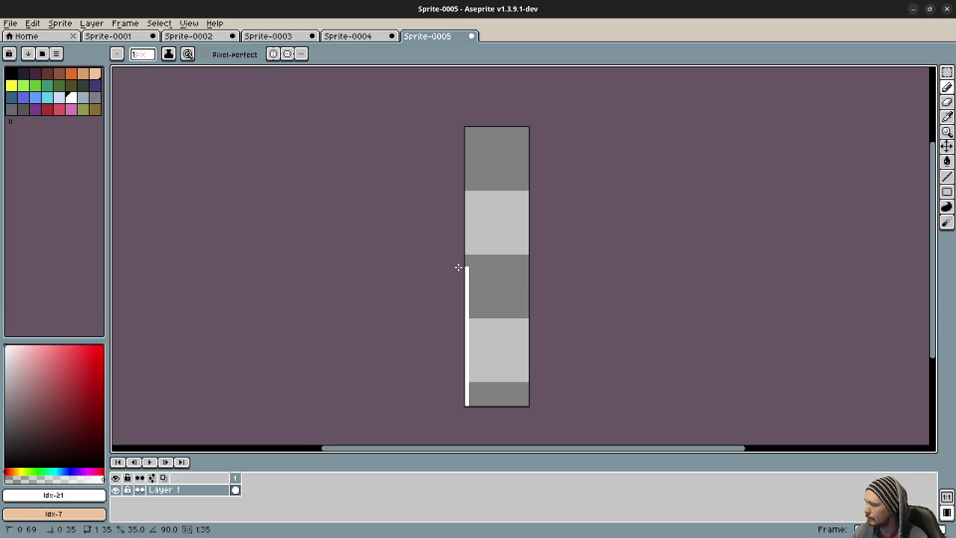
{"action": "left_click", "coordinate": [459, 267], "text": "shift"}
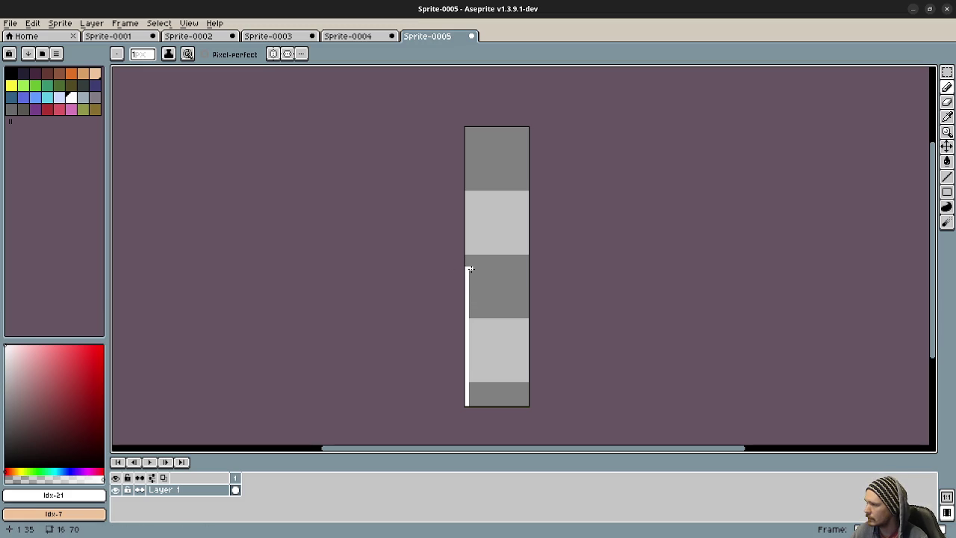
{"action": "left_click", "coordinate": [525, 267], "text": "shift"}
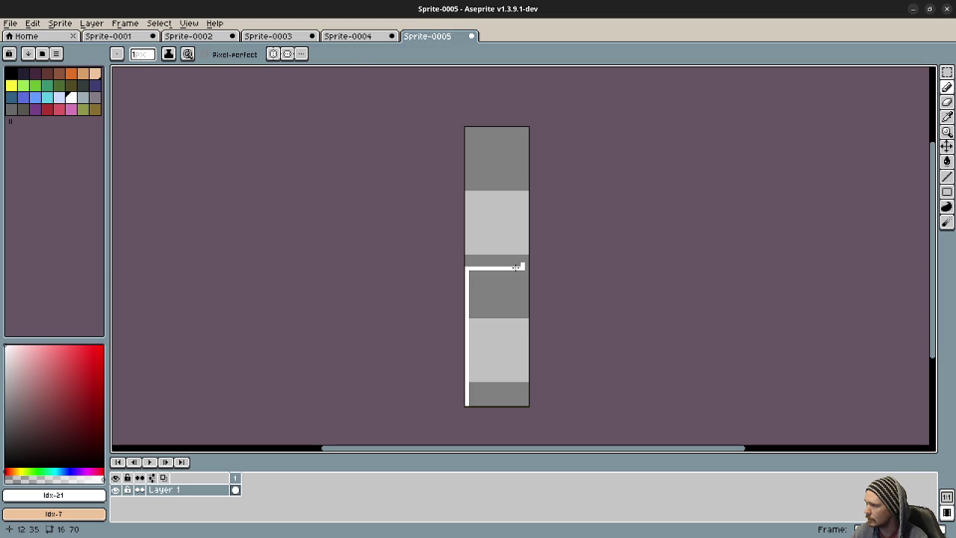
{"action": "key", "text": "e"}
{"action": "mouse_move", "coordinate": [523, 267]}
{"action": "left_mouse_down"}
{"action": "mouse_move", "coordinate": [470, 268]}
{"action": "mouse_move", "coordinate": [486, 268]}
{"action": "mouse_move", "coordinate": [468, 320]}
{"action": "mouse_move", "coordinate": [469, 404]}
{"action": "left_mouse_up"}
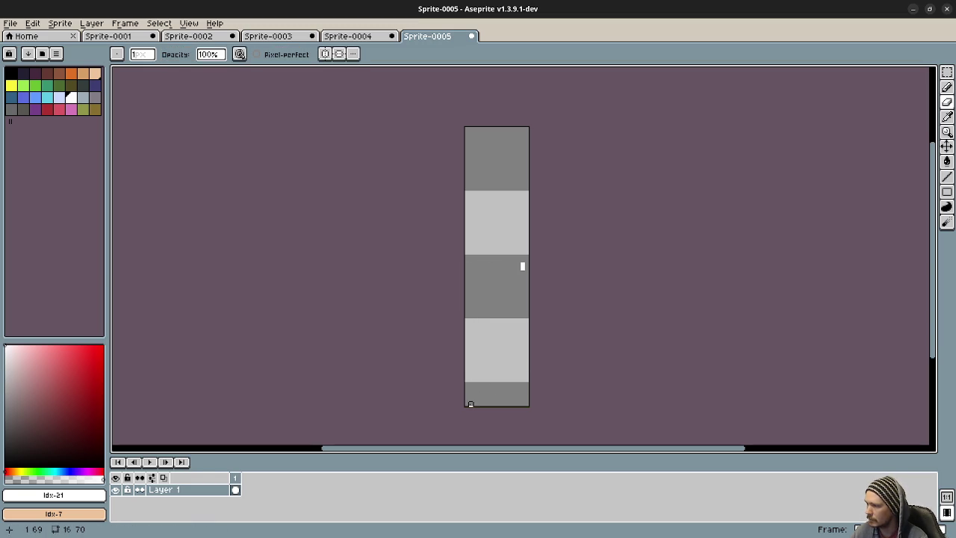
Try a diagonal from the right-edge dot down-left, then undo it.
{"action": "key", "text": "b"}
{"action": "mouse_move", "coordinate": [523, 267]}
{"action": "left_mouse_down"}
{"action": "mouse_move", "coordinate": [470, 395]}
{"action": "mouse_move", "coordinate": [470, 379]}
{"action": "left_mouse_up"}
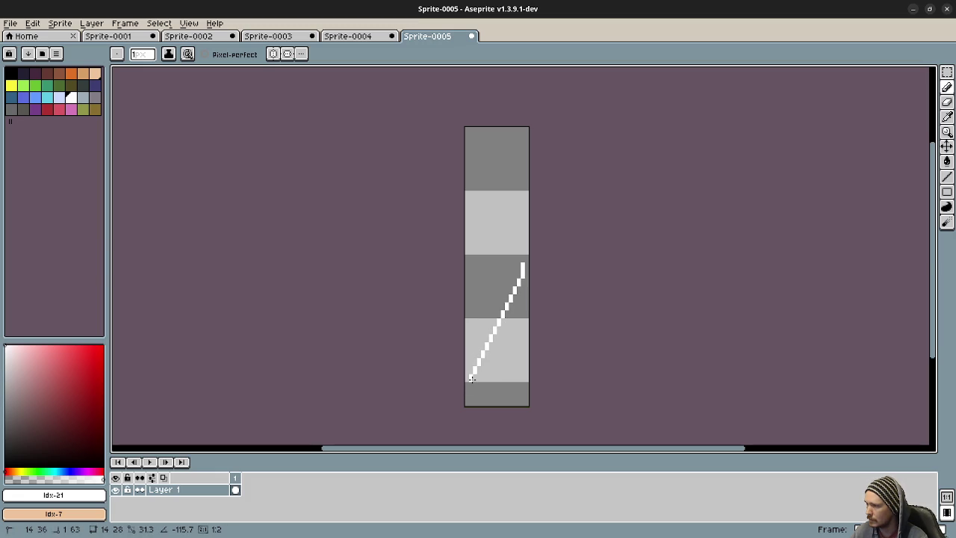
{"action": "mouse_move", "coordinate": [471, 379]}
{"action": "left_mouse_down"}
{"action": "mouse_move", "coordinate": [471, 398]}
{"action": "mouse_move", "coordinate": [470, 378]}
{"action": "left_mouse_up"}
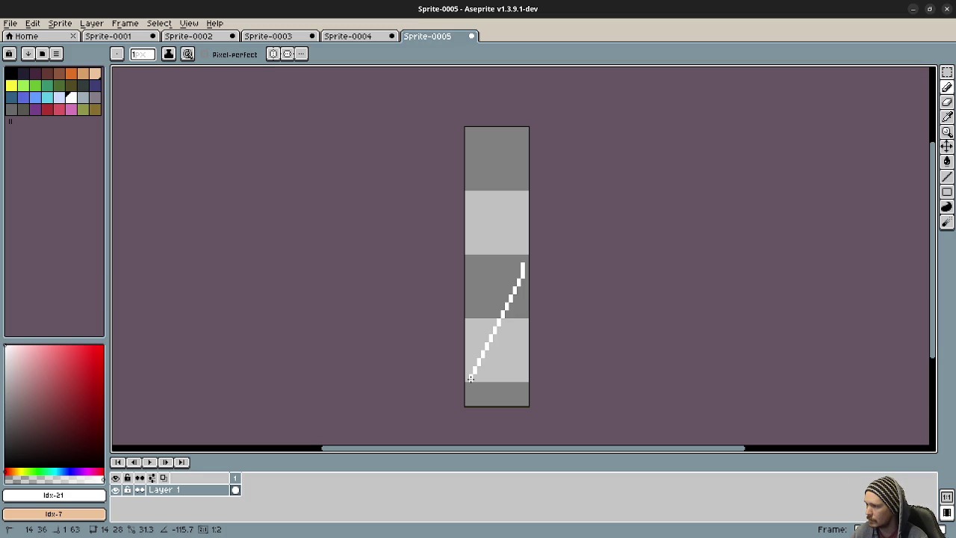
{"action": "key", "text": "ctrl+z"}
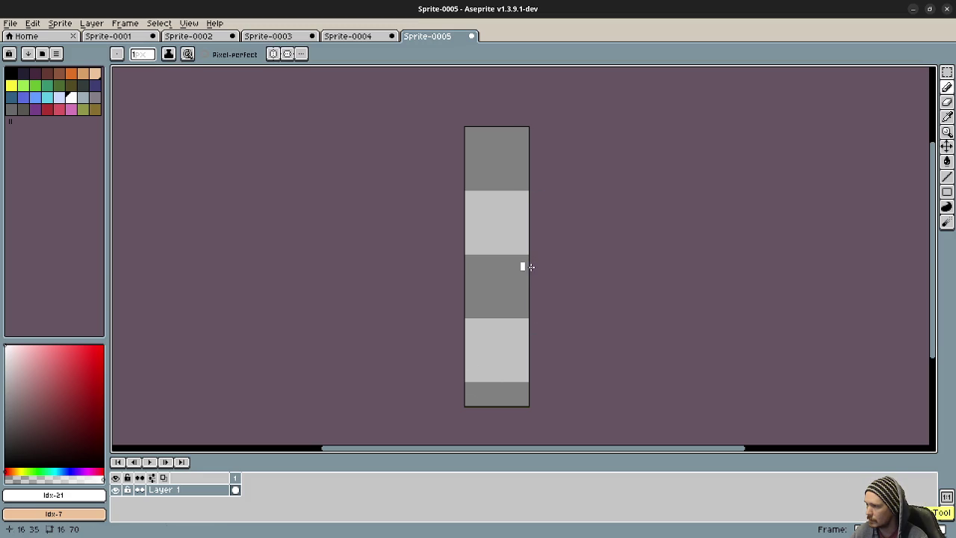
{"action": "left_click_drag", "start_coordinate": [522, 266], "coordinate": [470, 371]}
{"action": "key", "text": "ctrl+z"}
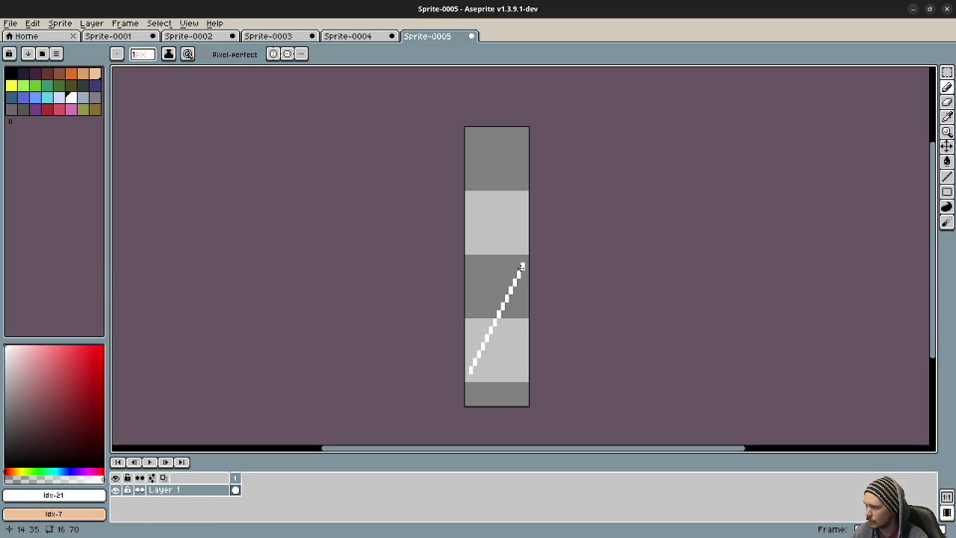
Draw the upper diagonal up-left to the sprite's top and trim its end pixels.
{"action": "mouse_move", "coordinate": [522, 262]}
{"action": "left_mouse_down"}
{"action": "mouse_move", "coordinate": [474, 187]}
{"action": "mouse_move", "coordinate": [466, 154]}
{"action": "left_mouse_up"}
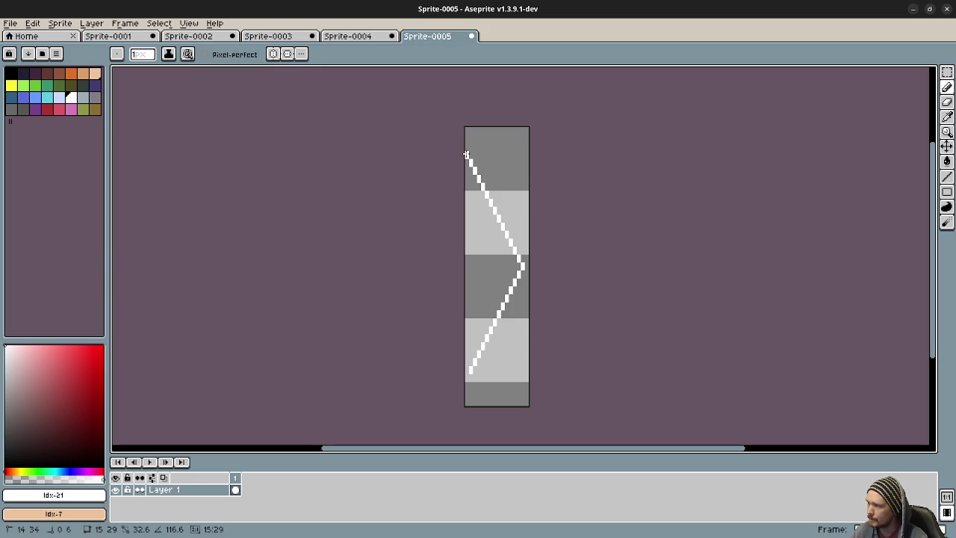
{"action": "left_click_drag", "start_coordinate": [466, 154], "coordinate": [466, 154]}
{"action": "key", "text": "e"}
{"action": "left_click", "coordinate": [467, 155]}
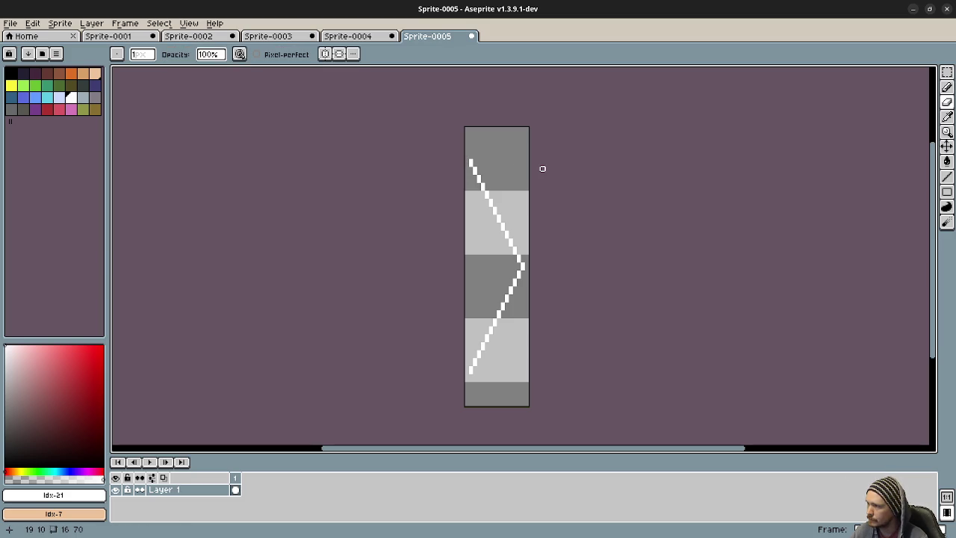
{"action": "key", "text": "m"}
{"action": "left_click_drag", "start_coordinate": [470, 156], "coordinate": [484, 127]}
{"action": "key", "text": "ctrl+d"}
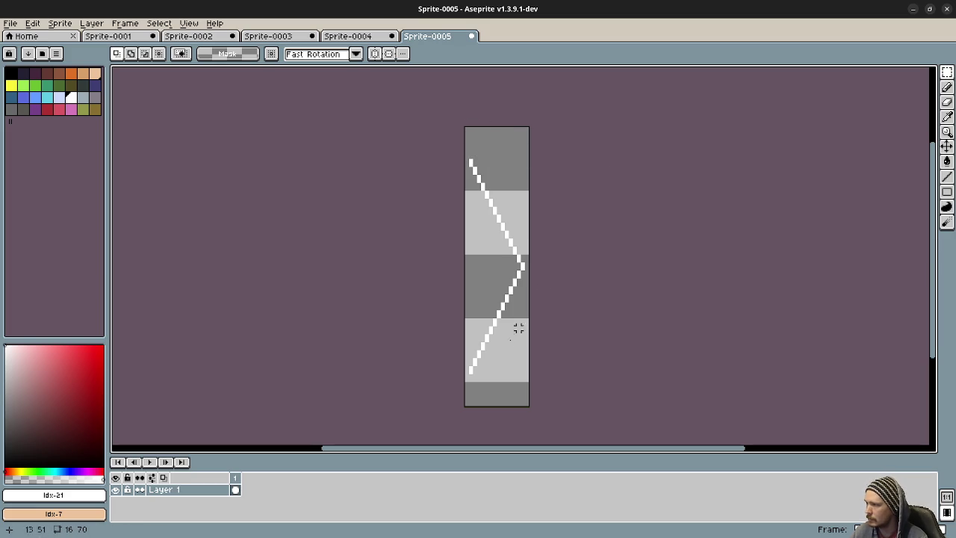
{"action": "left_click_drag", "start_coordinate": [470, 374], "coordinate": [487, 404]}
{"action": "key", "text": "ctrl+d"}
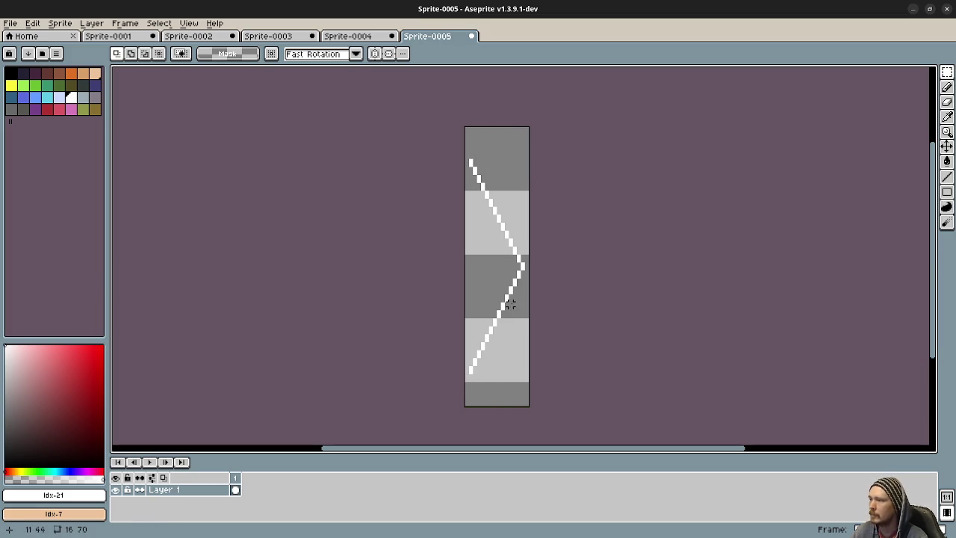
Draw the vertical left edge up to the top corner and fill the triangle white.
{"action": "key", "text": "b"}
{"action": "scroll", "coordinate": [478, 392], "scroll_direction": "up", "scroll_amount": 2}
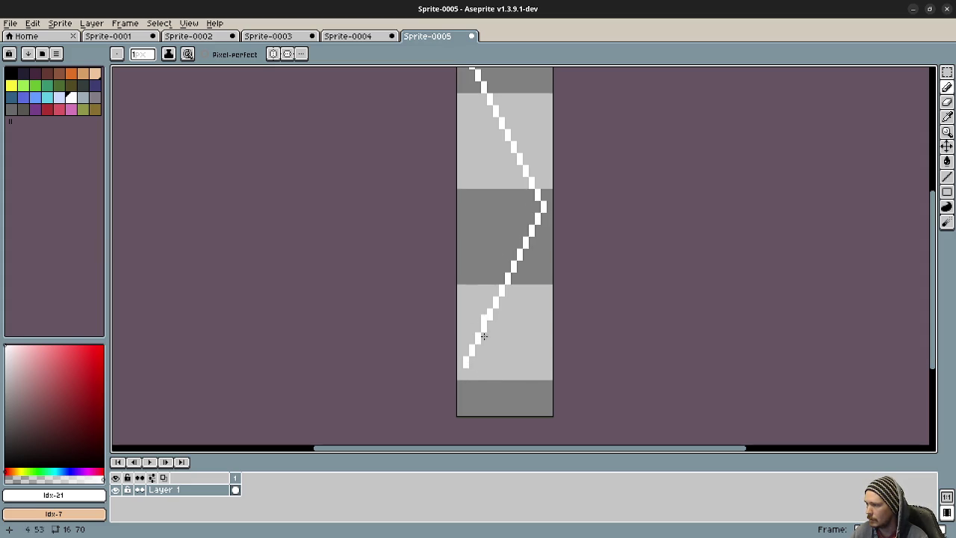
{"action": "left_click_drag", "start_coordinate": [467, 354], "coordinate": [472, 104]}
{"action": "scroll", "coordinate": [476, 194], "scroll_direction": "up", "scroll_amount": 3}
{"action": "left_click_drag", "start_coordinate": [476, 194], "coordinate": [472, 162]}
{"action": "key", "text": "g"}
{"action": "left_click", "coordinate": [497, 283]}
Export the sprite as arrow.png through File > Export As, then hide Aseprite.
{"action": "scroll", "coordinate": [530, 316], "scroll_direction": "down", "scroll_amount": 4}
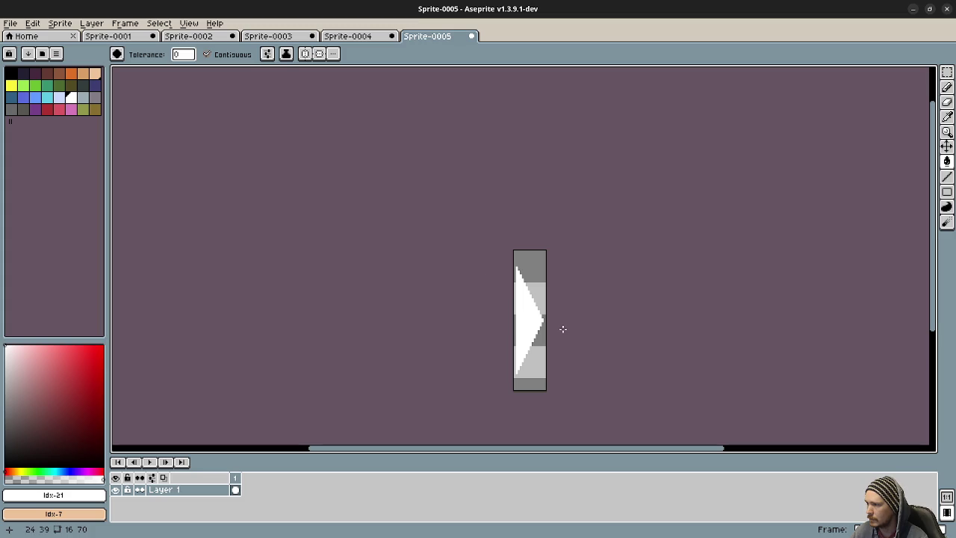
{"action": "left_click", "coordinate": [11, 23]}
{"action": "mouse_move", "coordinate": [104, 129]}
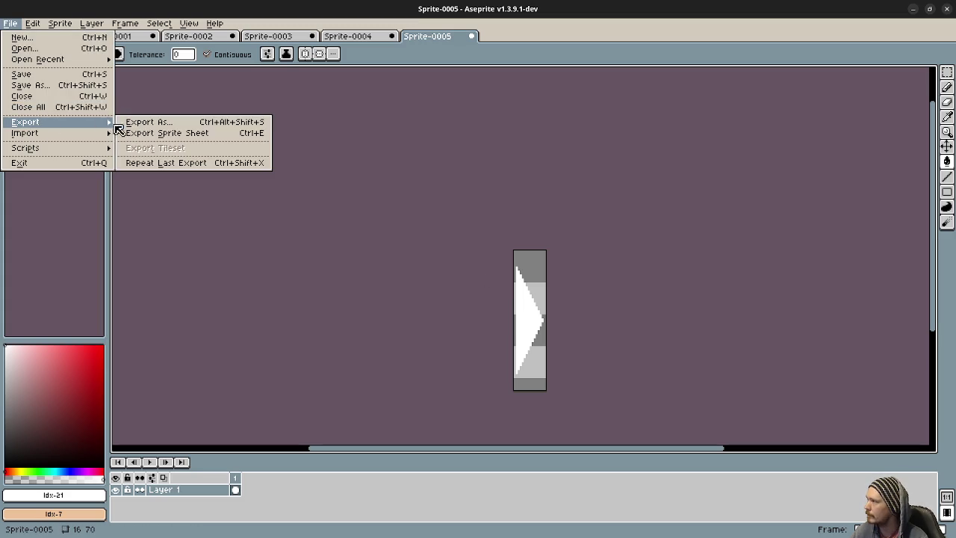
{"action": "left_click", "coordinate": [153, 123]}
{"action": "left_click", "coordinate": [207, 119]}
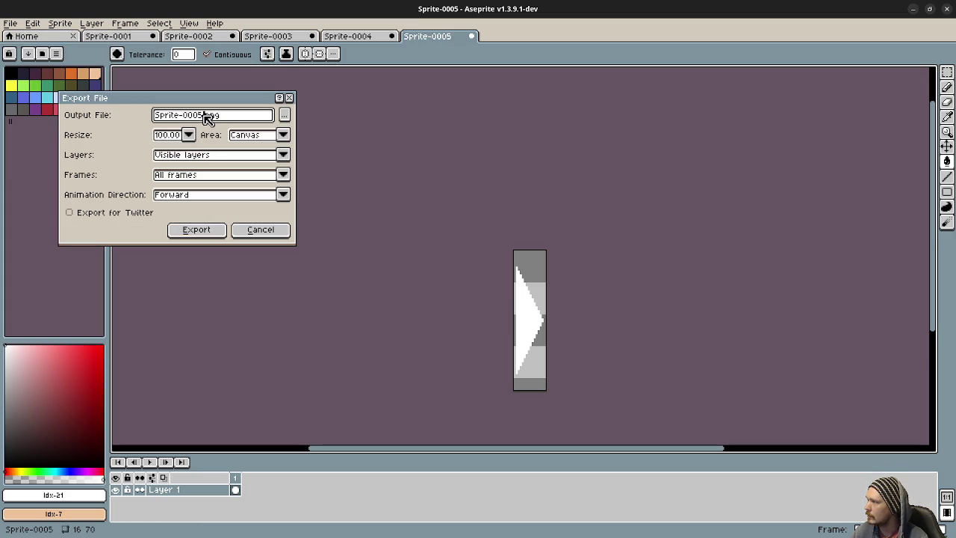
{"action": "left_click_drag", "start_coordinate": [204, 118], "coordinate": [124, 117]}
{"action": "type", "text": "arrow"}
{"action": "left_click", "coordinate": [199, 230]}
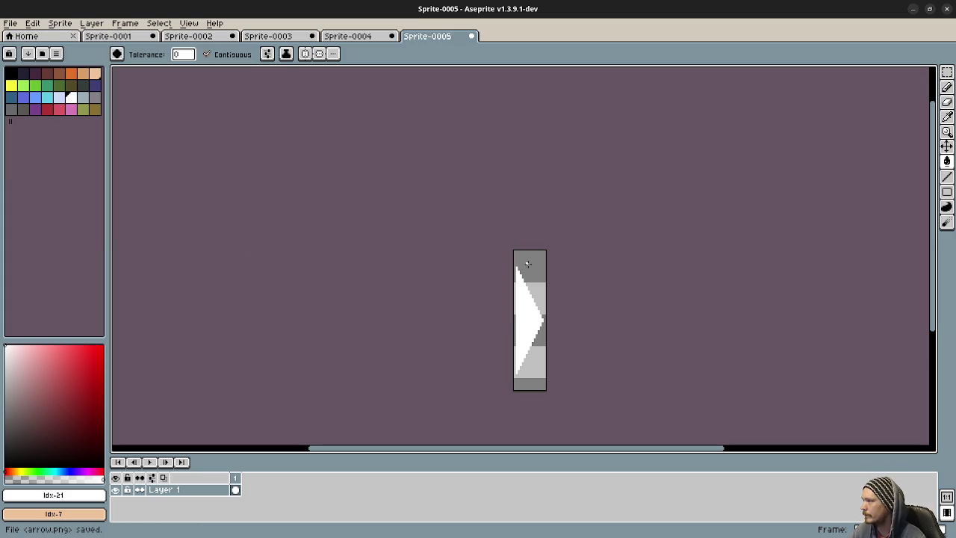
{"action": "left_click", "coordinate": [918, 9]}
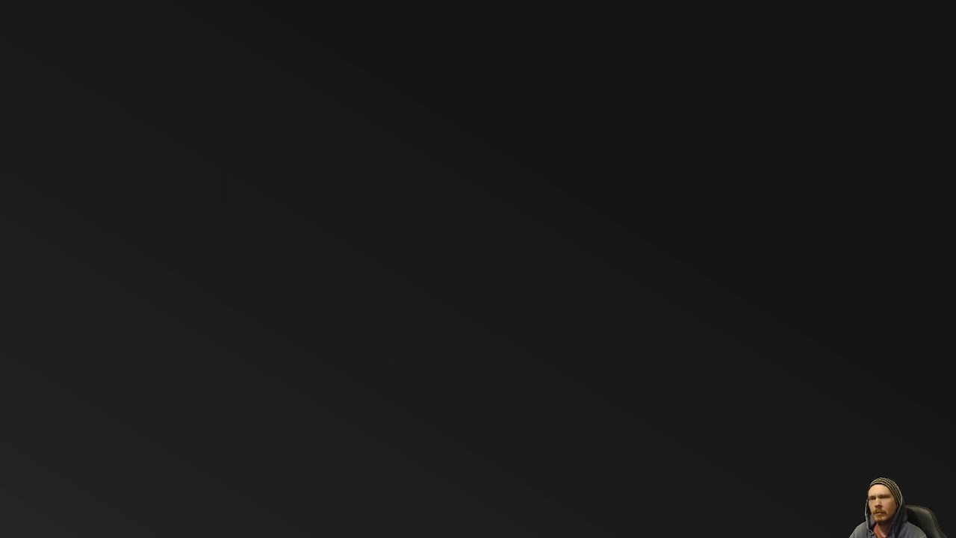
Delete the ColorRect2 node from the menu's HBoxContainer.
{"action": "key", "text": "super"}
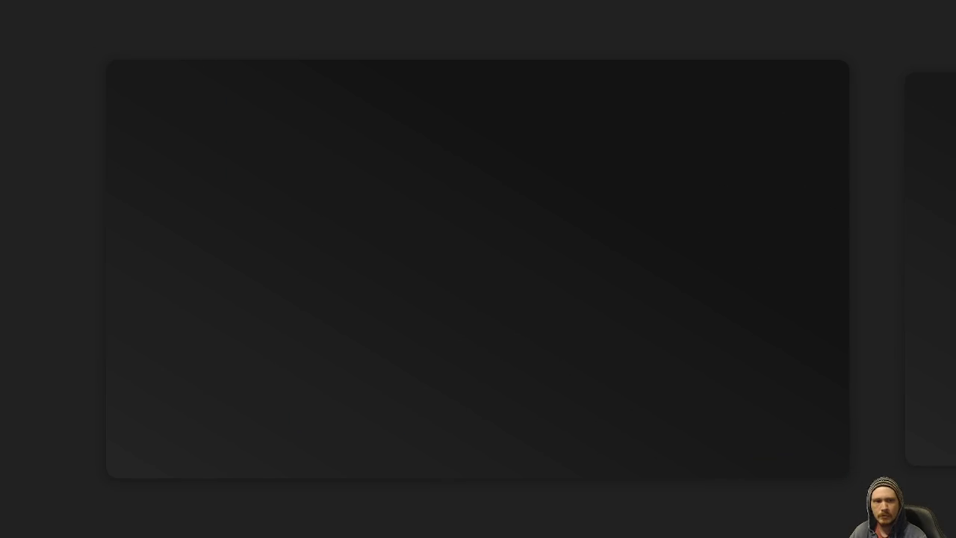
{"action": "key", "text": "super"}
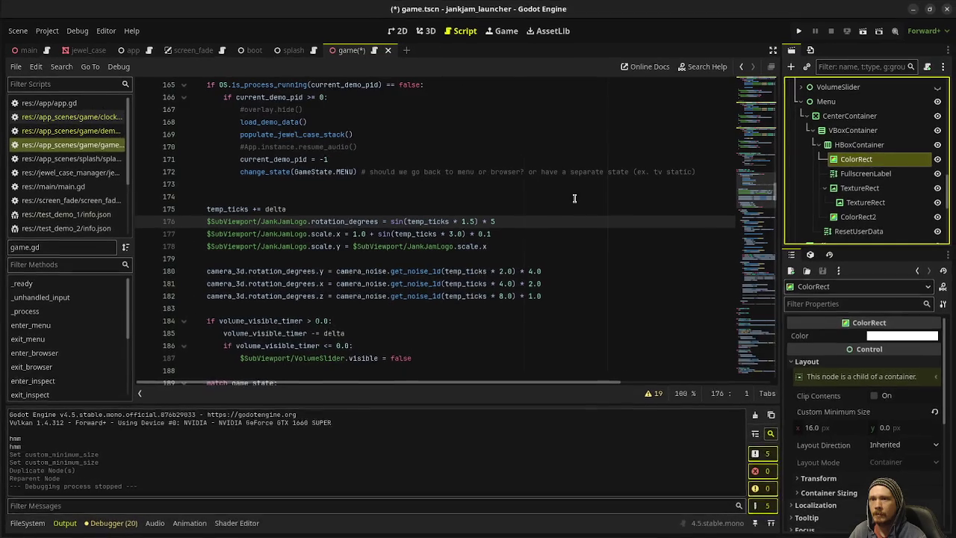
{"action": "left_click", "coordinate": [859, 217]}
{"action": "right_click", "coordinate": [859, 217]}
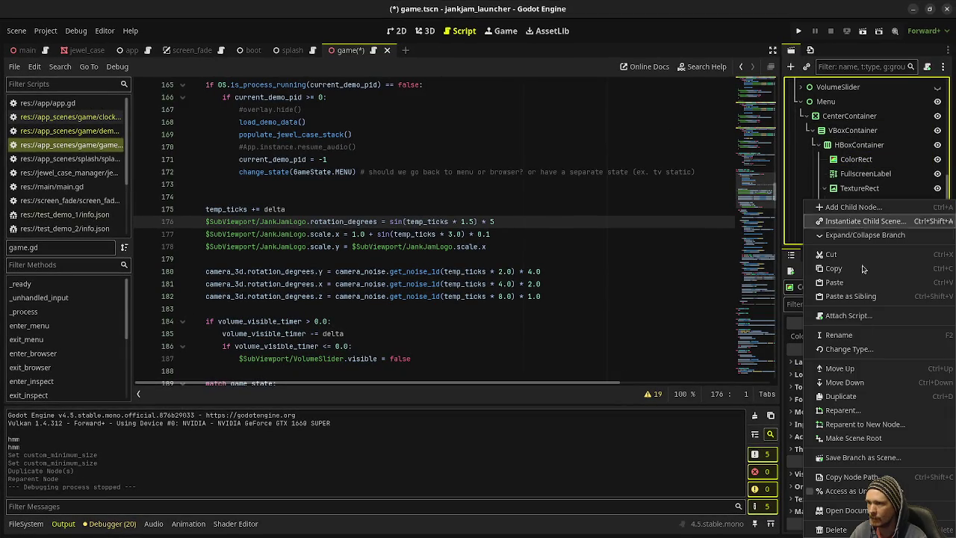
{"action": "left_click", "coordinate": [854, 497]}
{"action": "left_click", "coordinate": [523, 287]}
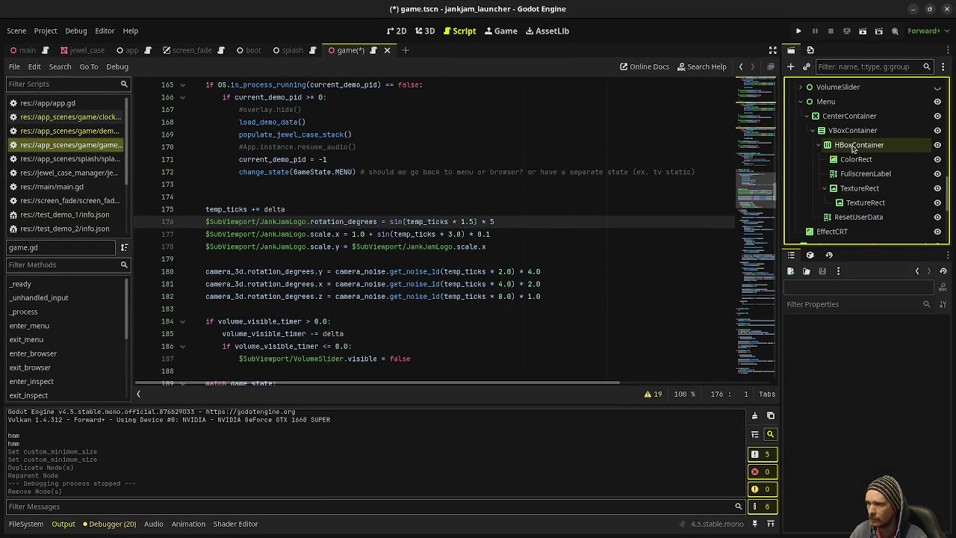
Select the ColorRect node and switch to the 2D view.
{"action": "left_click", "coordinate": [853, 149]}
{"action": "left_click", "coordinate": [856, 159]}
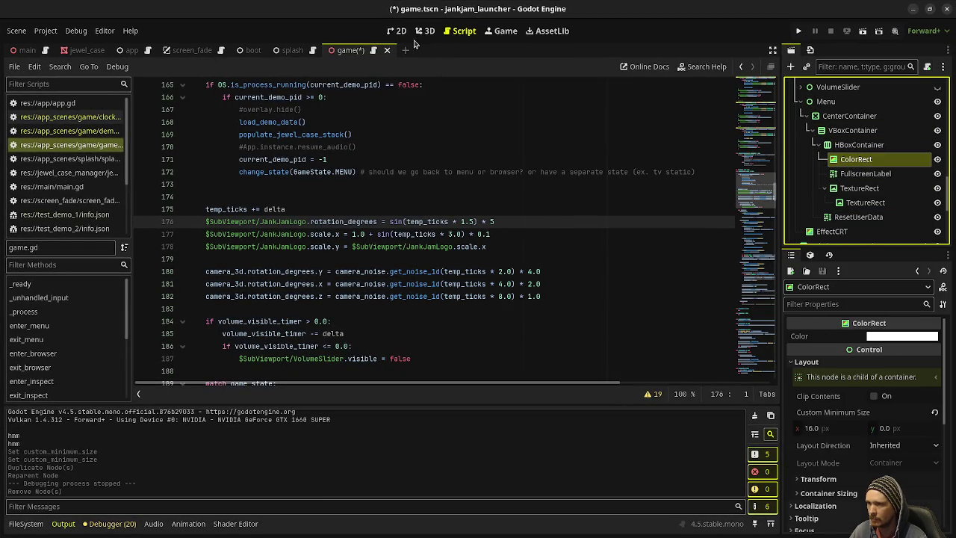
{"action": "left_click", "coordinate": [400, 33]}
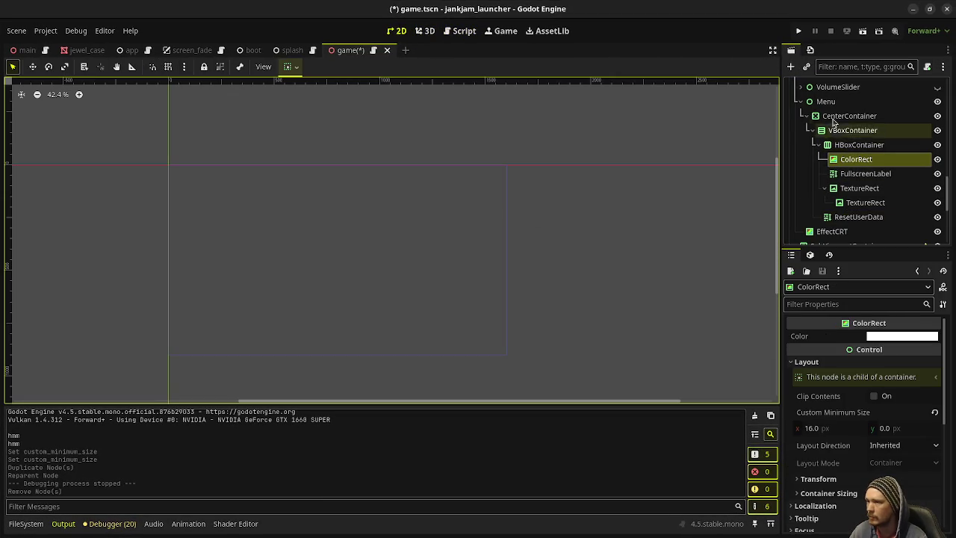
Drag the SubViewport node back into its container to restore the CH 3 preview.
{"action": "scroll", "coordinate": [841, 160], "scroll_direction": "up", "scroll_amount": 2}
{"action": "scroll", "coordinate": [840, 159], "scroll_direction": "up", "scroll_amount": 2}
{"action": "mouse_move", "coordinate": [831, 137]}
{"action": "left_mouse_down"}
{"action": "mouse_move", "coordinate": [837, 214]}
{"action": "mouse_move", "coordinate": [821, 221]}
{"action": "left_mouse_up"}
{"action": "scroll", "coordinate": [834, 192], "scroll_direction": "down", "scroll_amount": 3}
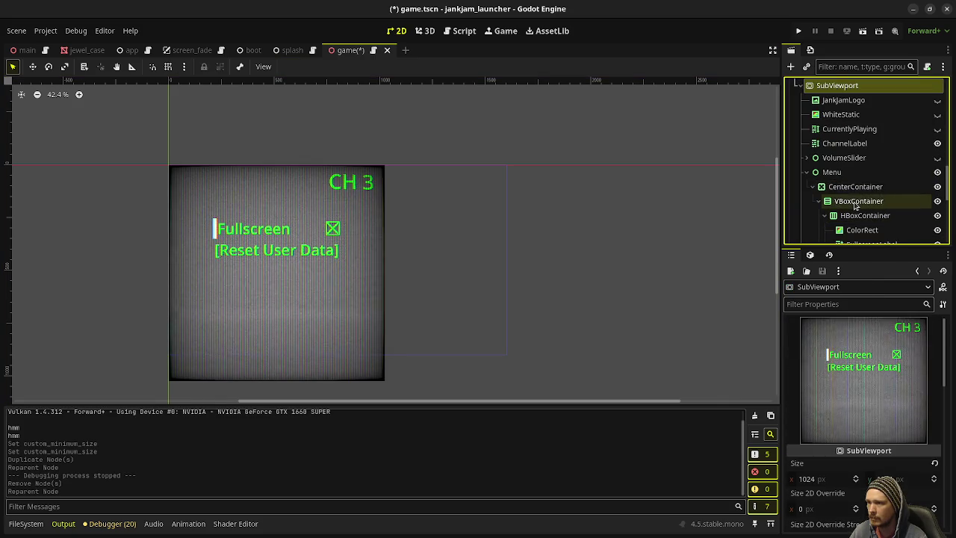
{"action": "scroll", "coordinate": [849, 193], "scroll_direction": "down", "scroll_amount": 2}
Delete the ColorRect node from the Fullscreen row.
{"action": "left_click", "coordinate": [849, 193]}
{"action": "right_click", "coordinate": [850, 192]}
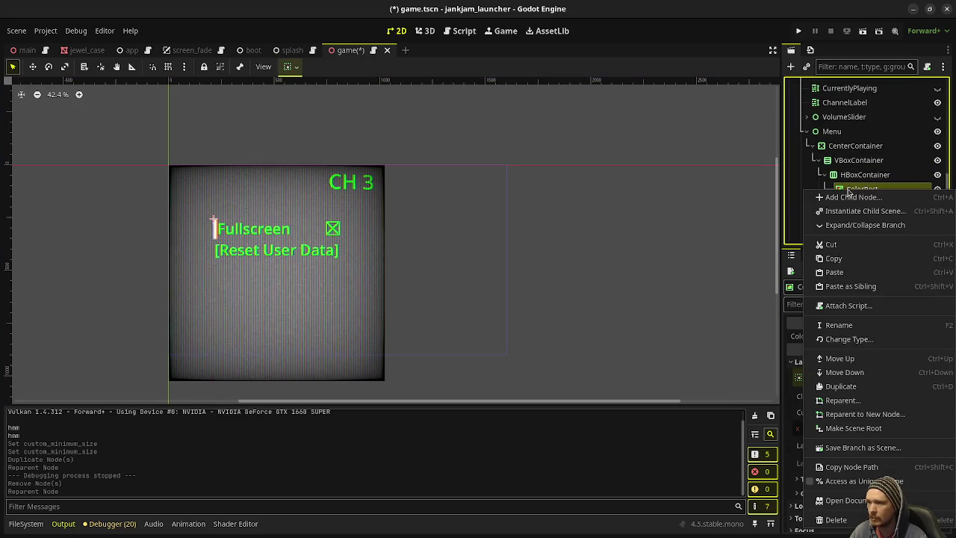
{"action": "left_click", "coordinate": [833, 522]}
{"action": "left_click", "coordinate": [516, 289]}
Add a TextureRect under HBoxContainer and move it above FullscreenLabel.
{"action": "left_click", "coordinate": [857, 160]}
{"action": "left_click", "coordinate": [854, 174]}
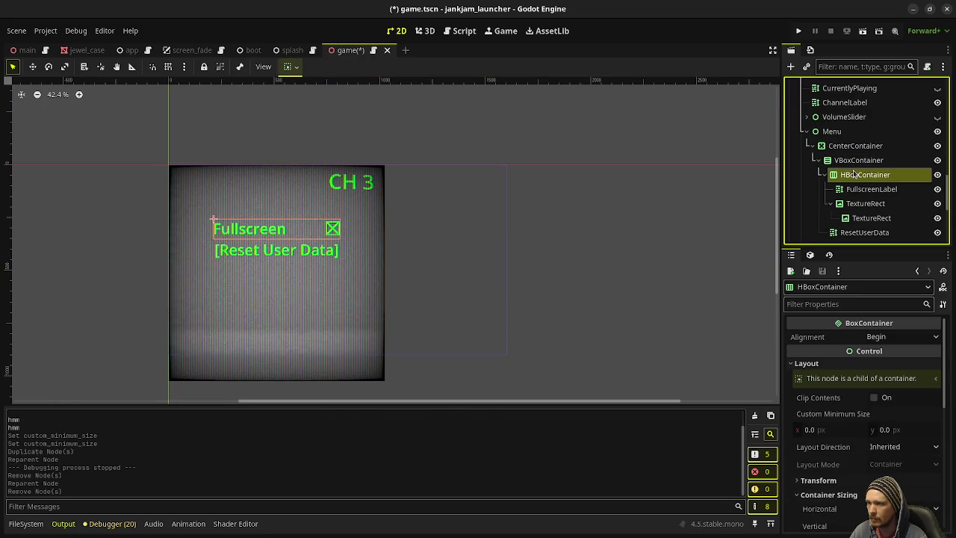
{"action": "key", "text": "ctrl+a"}
{"action": "type", "text": "coloc"}
{"action": "key", "text": "ctrl+a"}
{"action": "type", "text": "texturerect"}
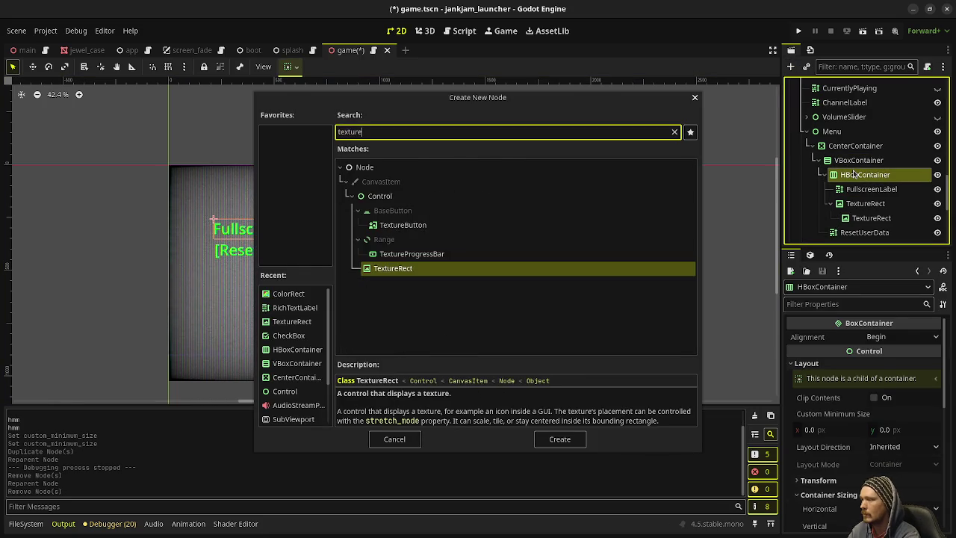
{"action": "key", "text": "Return"}
{"action": "left_click_drag", "start_coordinate": [863, 232], "coordinate": [866, 184]}
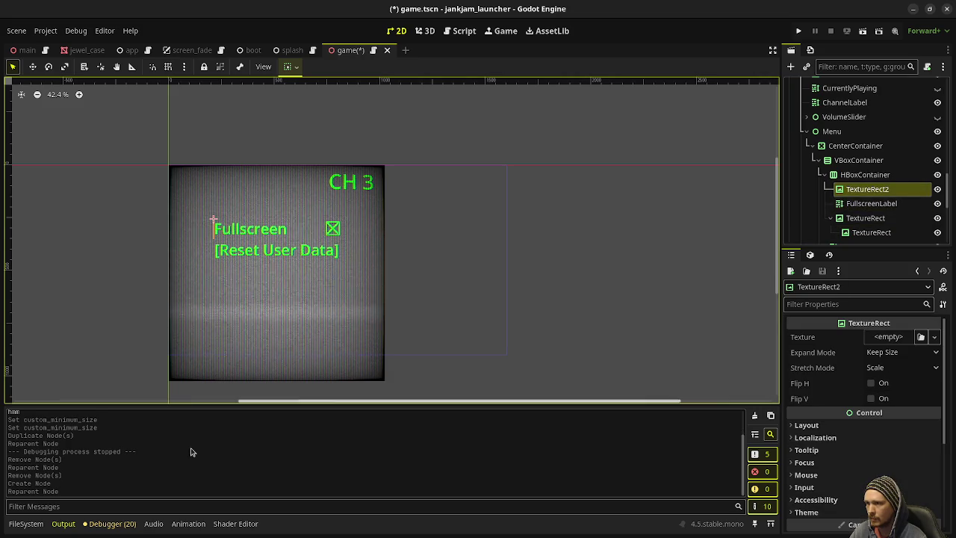
Browse to the assets folder in FileSystem and return to Aseprite.
{"action": "left_click", "coordinate": [26, 524]}
{"action": "scroll", "coordinate": [146, 489], "scroll_direction": "down", "scroll_amount": 1}
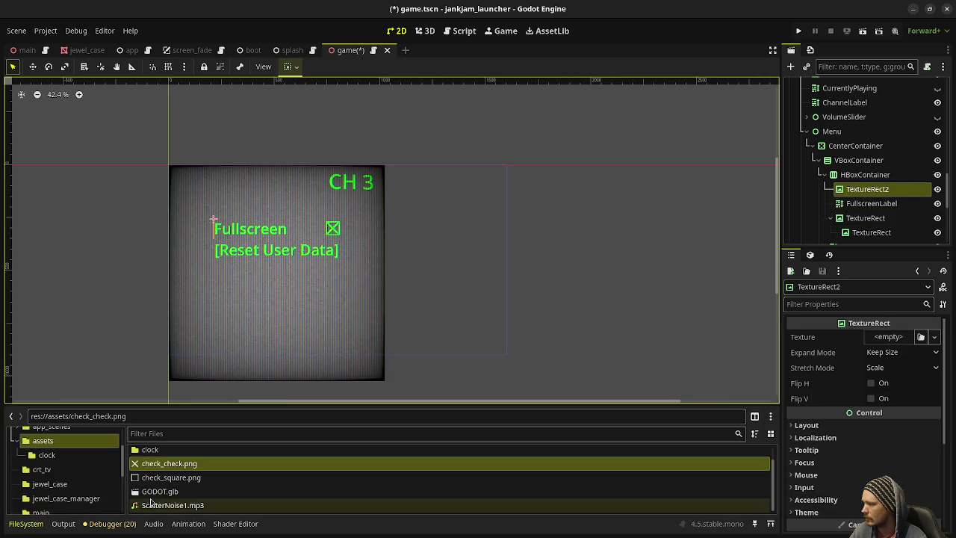
{"action": "left_click", "coordinate": [56, 447]}
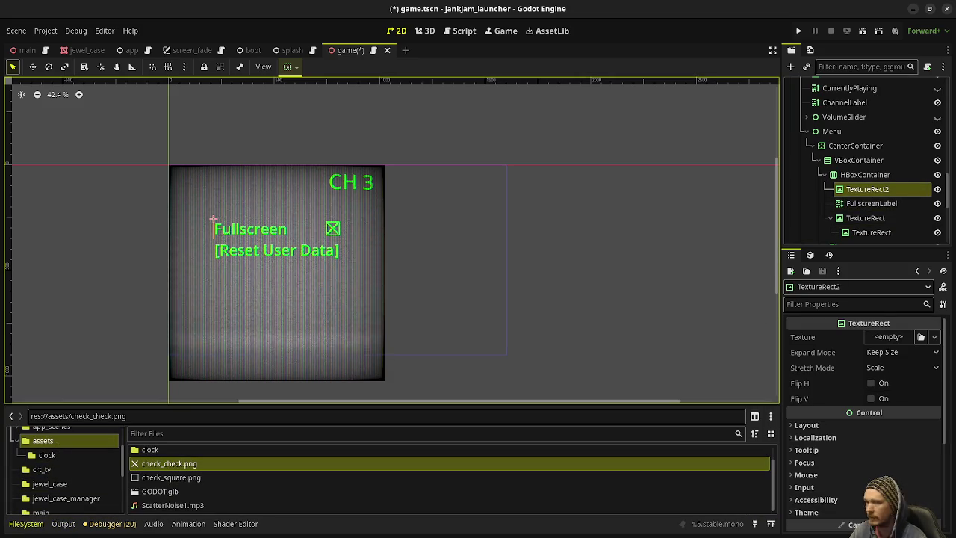
{"action": "key", "text": "alt+Tab"}
{"action": "left_click", "coordinate": [10, 23]}
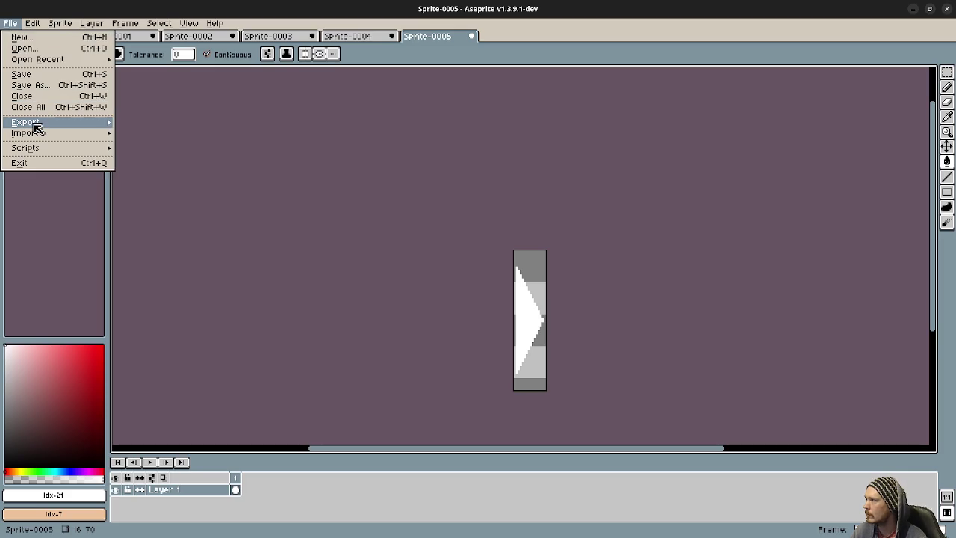
Export the arrow sprite again as arrow.png into the project's assets folder.
{"action": "mouse_move", "coordinate": [36, 124]}
{"action": "left_click", "coordinate": [143, 124]}
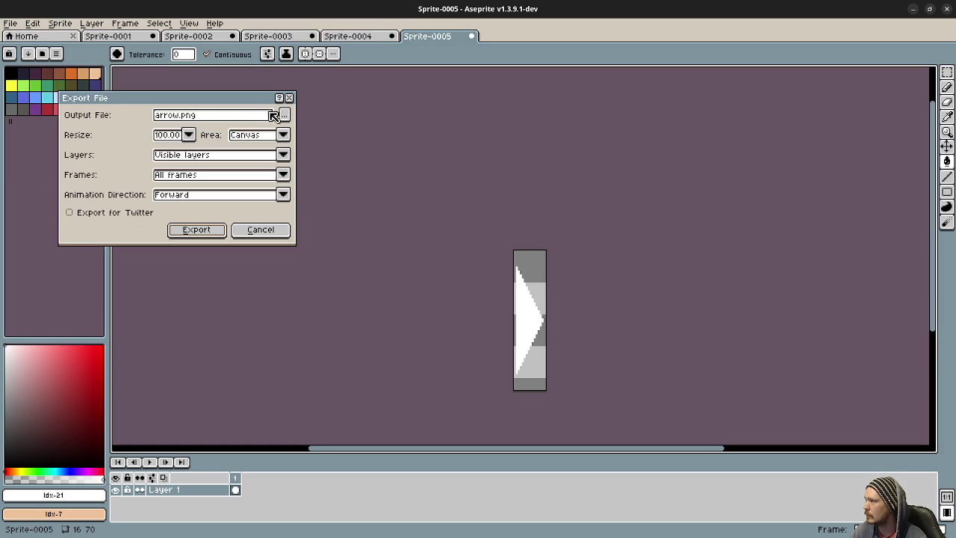
{"action": "left_click", "coordinate": [286, 114]}
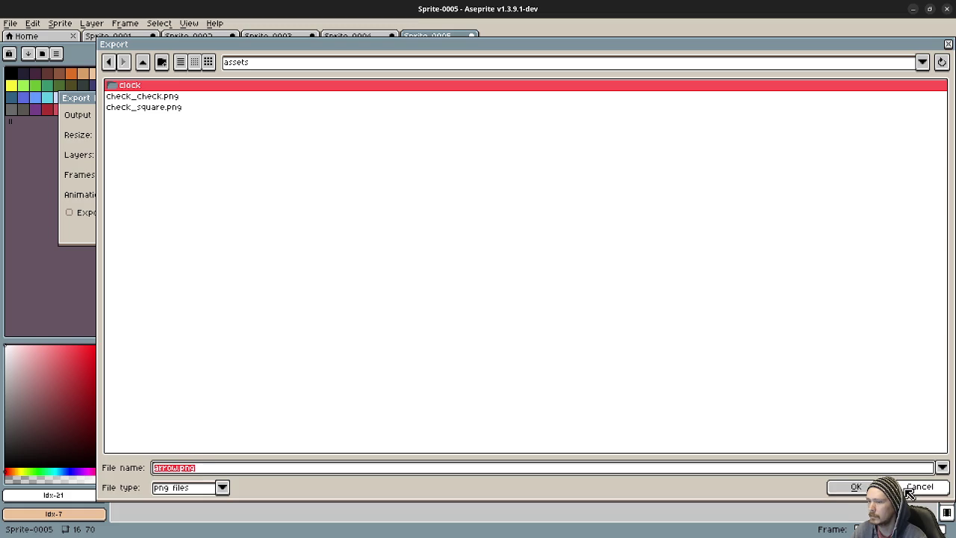
{"action": "left_click", "coordinate": [859, 488]}
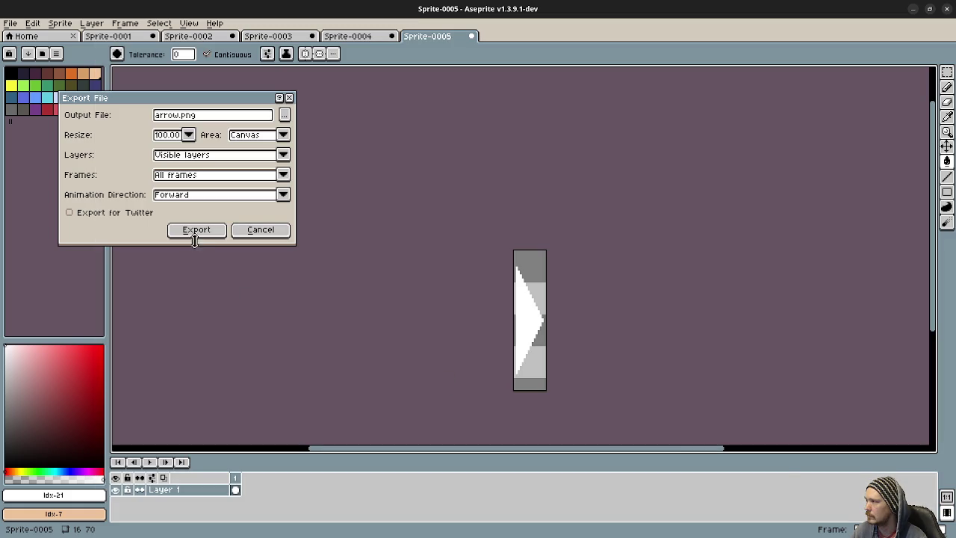
{"action": "left_click", "coordinate": [196, 229]}
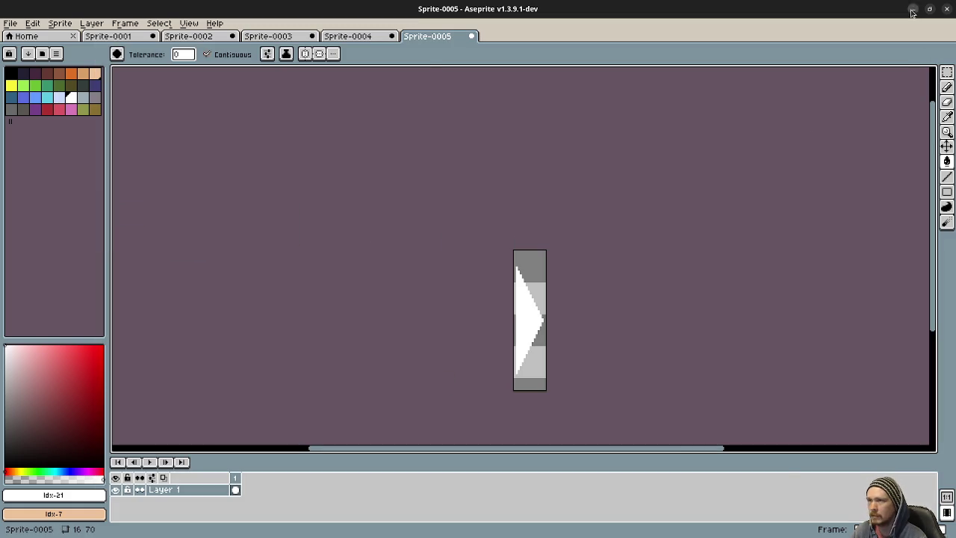
{"action": "key", "text": "alt+Tab"}
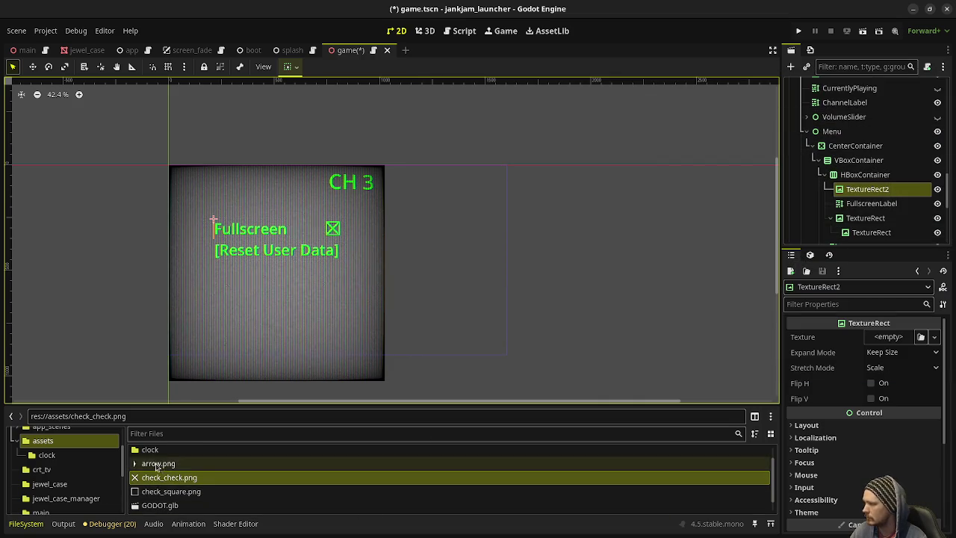
Assign arrow.png as TextureRect2's texture.
{"action": "left_click", "coordinate": [152, 466]}
{"action": "left_click_drag", "start_coordinate": [152, 466], "coordinate": [889, 337]}
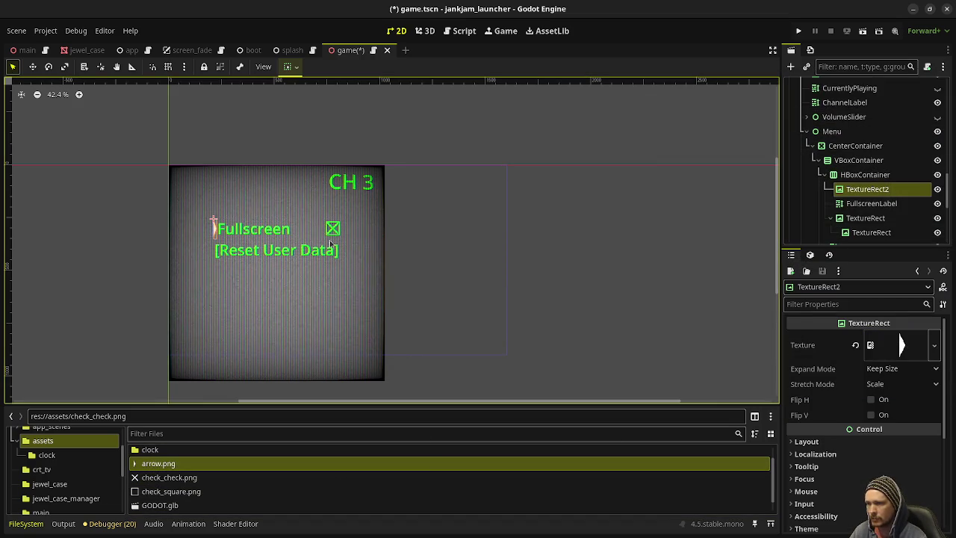
{"action": "scroll", "coordinate": [212, 263], "scroll_direction": "up", "scroll_amount": 5}
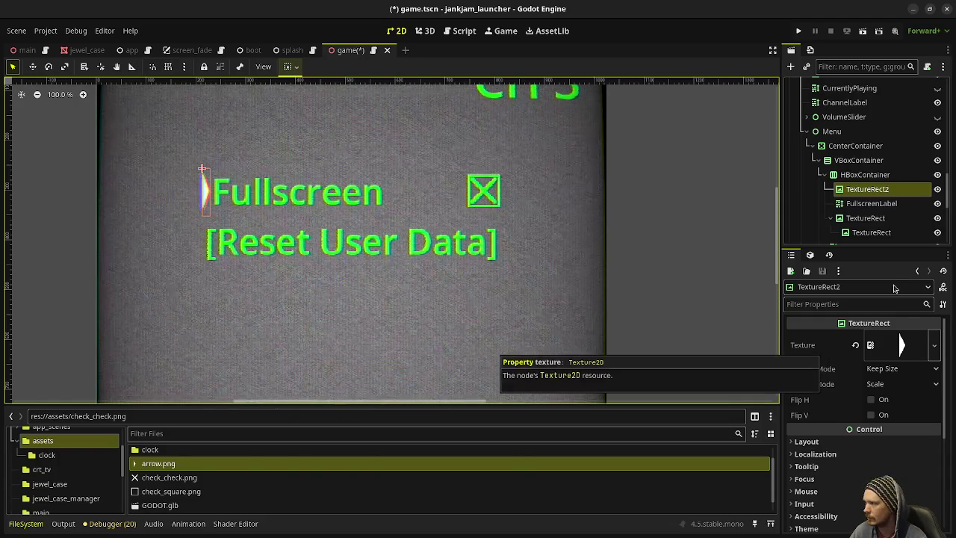
{"action": "scroll", "coordinate": [837, 407], "scroll_direction": "down", "scroll_amount": 10}
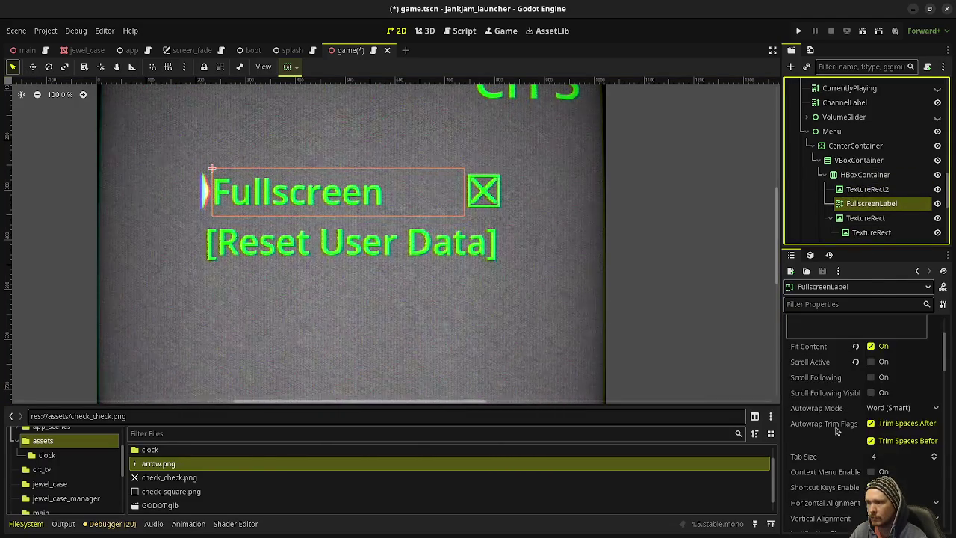
{"action": "scroll", "coordinate": [835, 406], "scroll_direction": "down", "scroll_amount": 5}
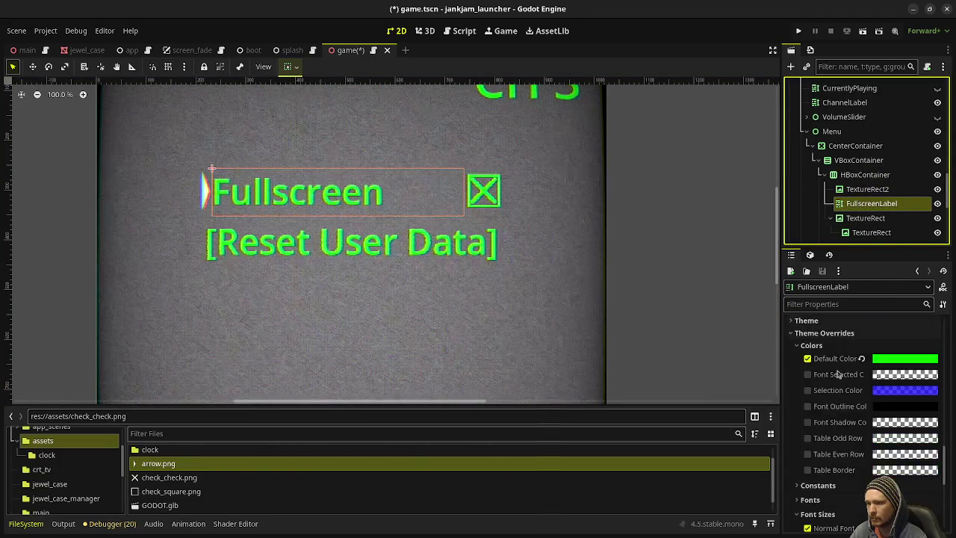
Copy FullscreenLabel's green Default Color into TextureRect2's Visibility > Modulate.
{"action": "right_click", "coordinate": [838, 359]}
{"action": "left_click", "coordinate": [846, 363]}
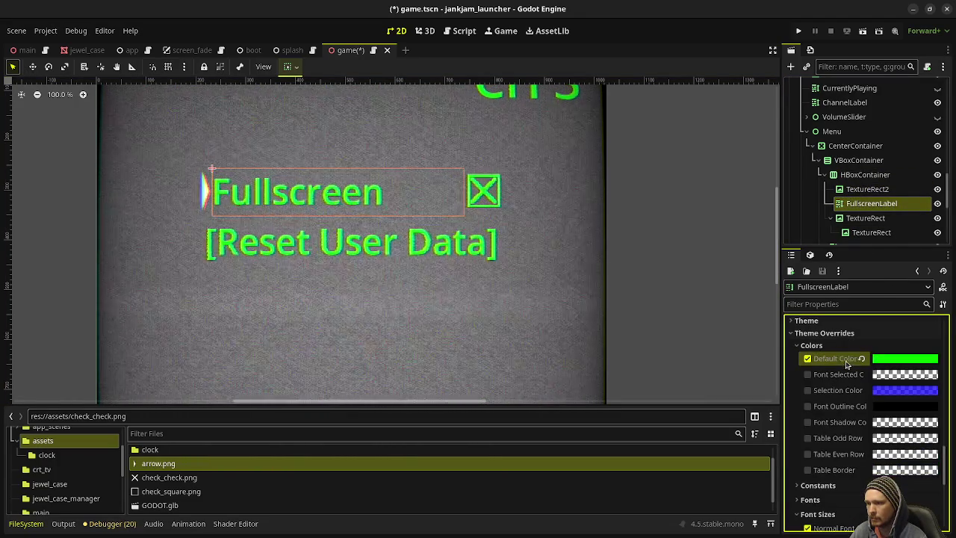
{"action": "left_click", "coordinate": [867, 189]}
{"action": "scroll", "coordinate": [837, 409], "scroll_direction": "down", "scroll_amount": 5}
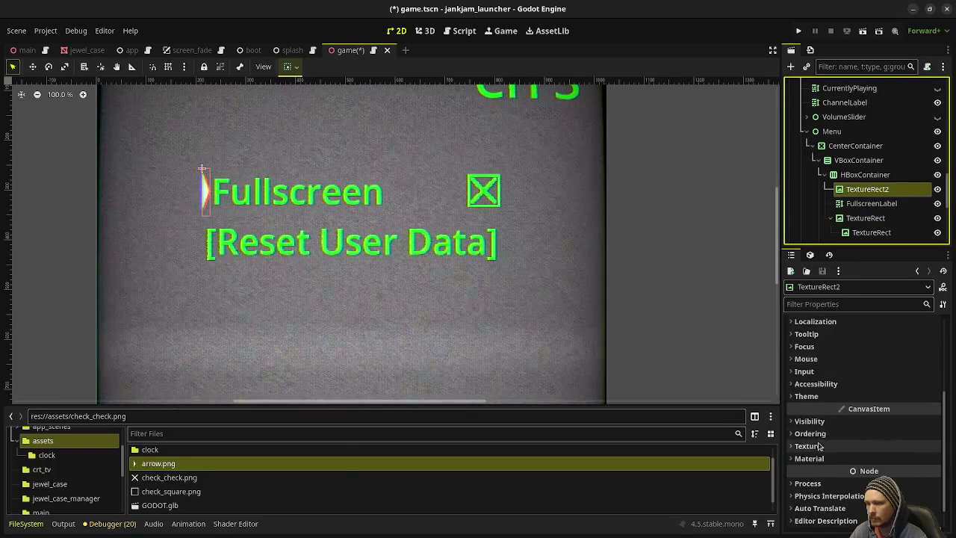
{"action": "left_click", "coordinate": [828, 422]}
{"action": "right_click", "coordinate": [818, 460]}
{"action": "left_click", "coordinate": [841, 476]}
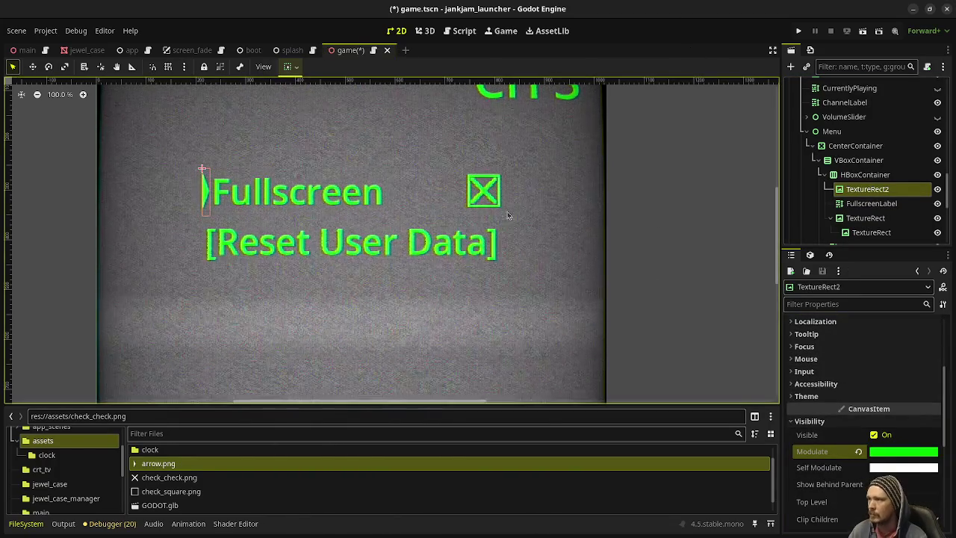
Rename TextureRect2 to Arrow and duplicate it.
{"action": "right_click", "coordinate": [859, 195]}
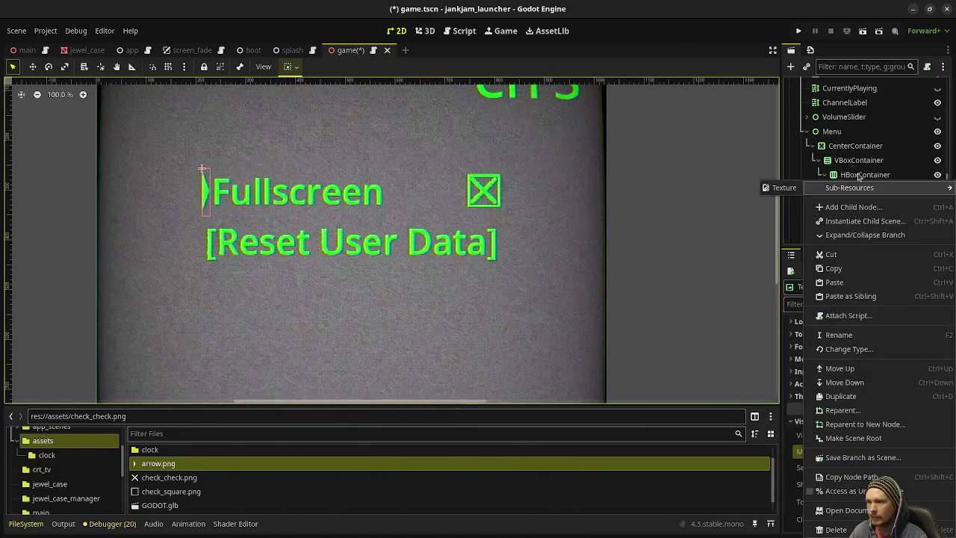
{"action": "left_click", "coordinate": [865, 174]}
{"action": "left_click", "coordinate": [853, 191]}
{"action": "mouse_move", "coordinate": [854, 192]}
{"action": "left_mouse_down"}
{"action": "mouse_move", "coordinate": [844, 213]}
{"action": "mouse_move", "coordinate": [863, 198]}
{"action": "left_mouse_up"}
{"action": "double_click", "coordinate": [863, 191]}
{"action": "type", "text": "Arrow"}
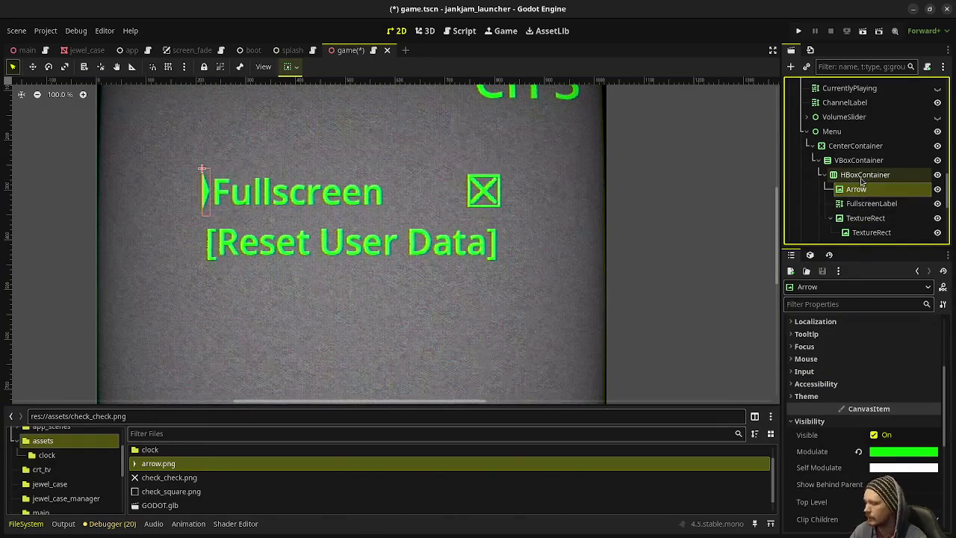
{"action": "key", "text": "ctrl+d"}
Add an HBoxContainer2 under VBoxContainer and move ResetUserData into it.
{"action": "scroll", "coordinate": [857, 208], "scroll_direction": "down", "scroll_amount": 2}
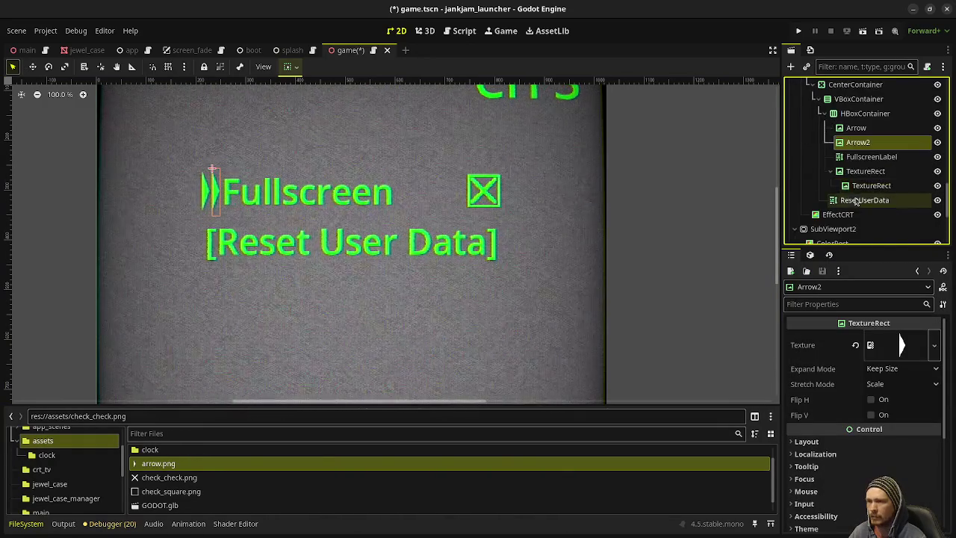
{"action": "scroll", "coordinate": [857, 205], "scroll_direction": "up", "scroll_amount": 1}
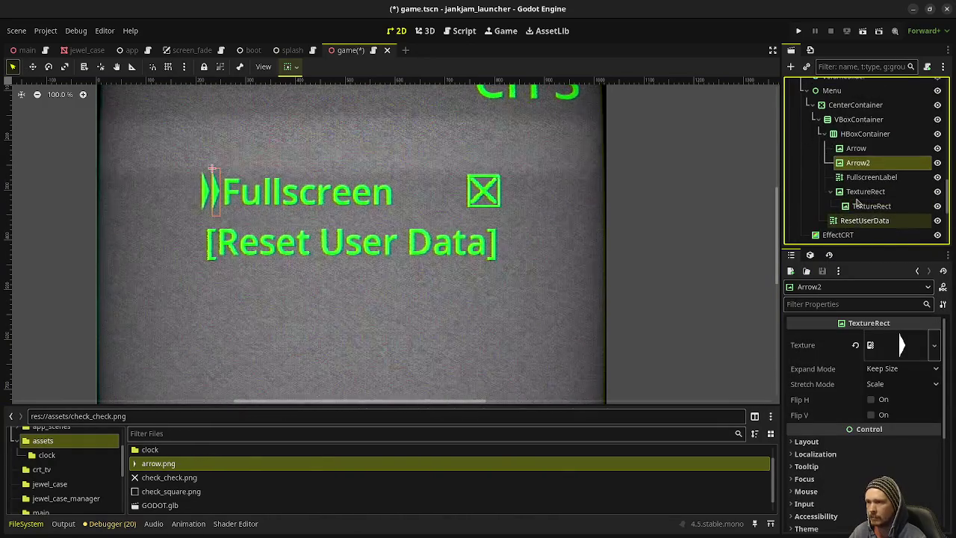
{"action": "left_click", "coordinate": [852, 120]}
{"action": "key", "text": "ctrl+a"}
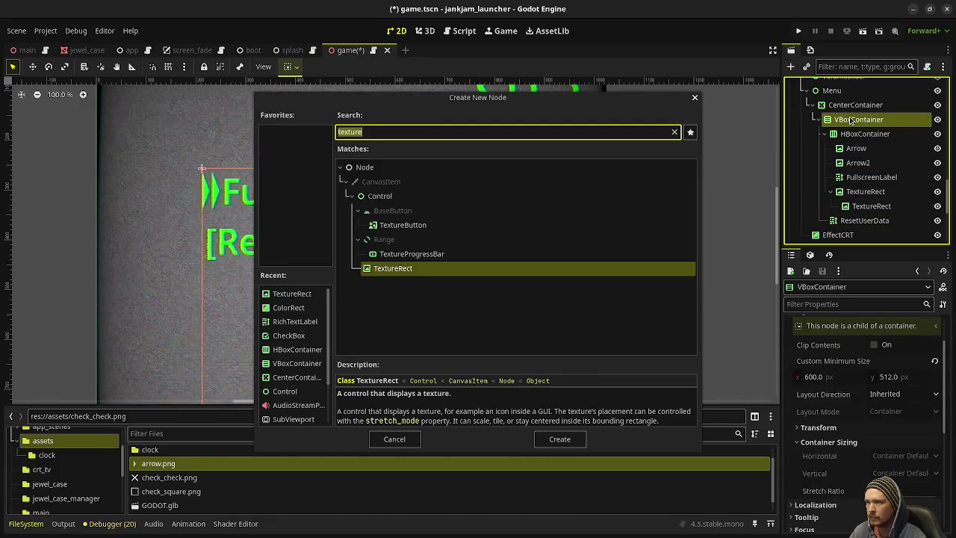
{"action": "type", "text": "hbox"}
{"action": "key", "text": "Return"}
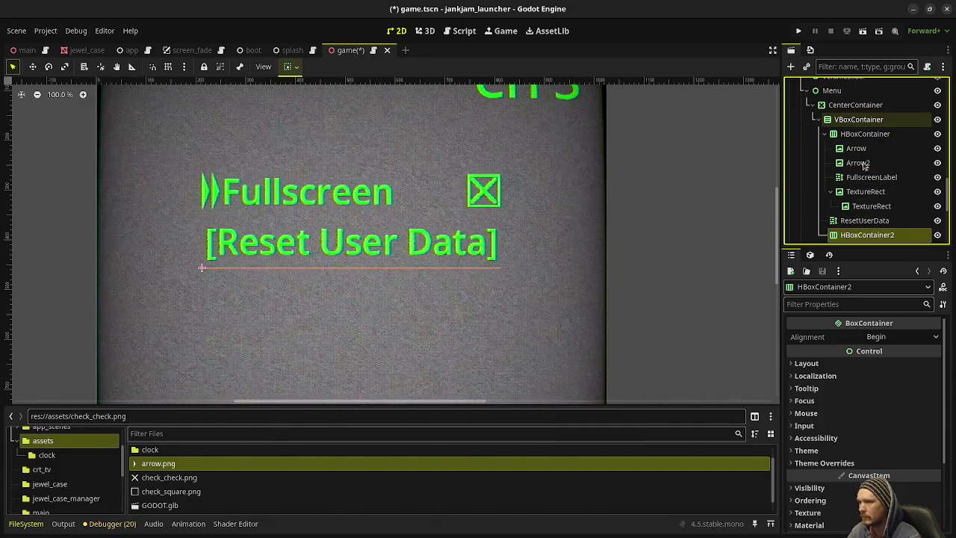
{"action": "mouse_move", "coordinate": [865, 220]}
{"action": "left_mouse_down"}
{"action": "mouse_move", "coordinate": [860, 238]}
{"action": "mouse_move", "coordinate": [866, 183]}
{"action": "left_mouse_up"}
{"action": "left_click", "coordinate": [865, 168]}
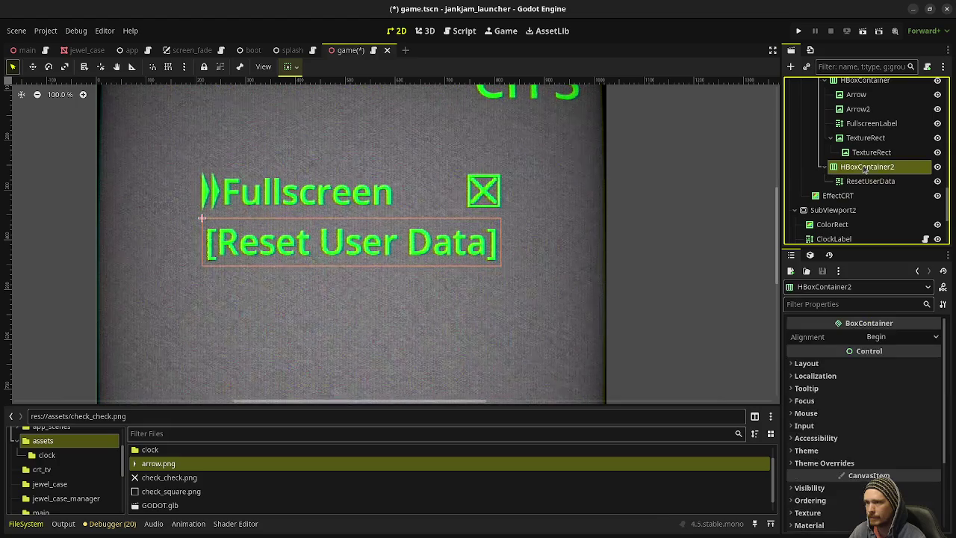
Move Arrow2 into HBoxContainer2 above ResetUserData.
{"action": "key", "text": "ctrl+a"}
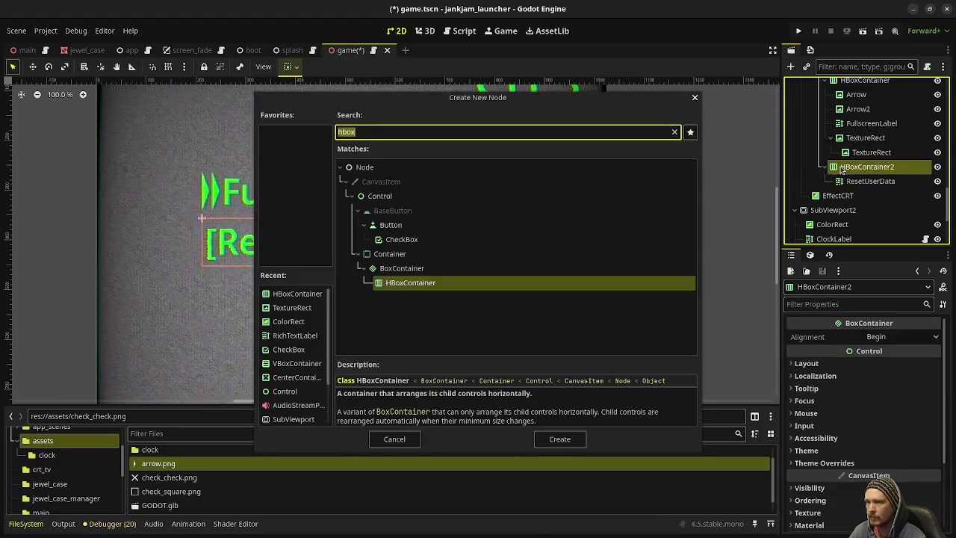
{"action": "left_click", "coordinate": [394, 439]}
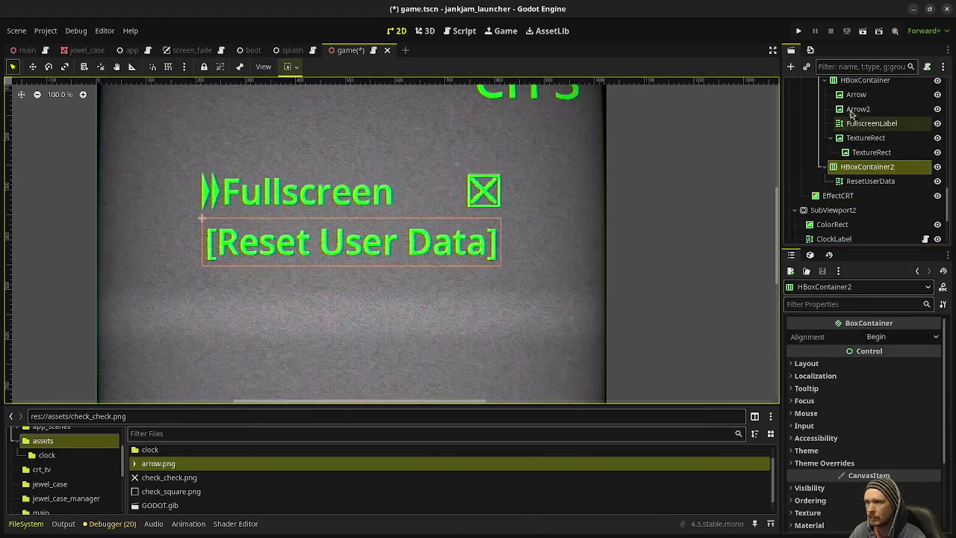
{"action": "left_click_drag", "start_coordinate": [851, 176], "coordinate": [853, 176]}
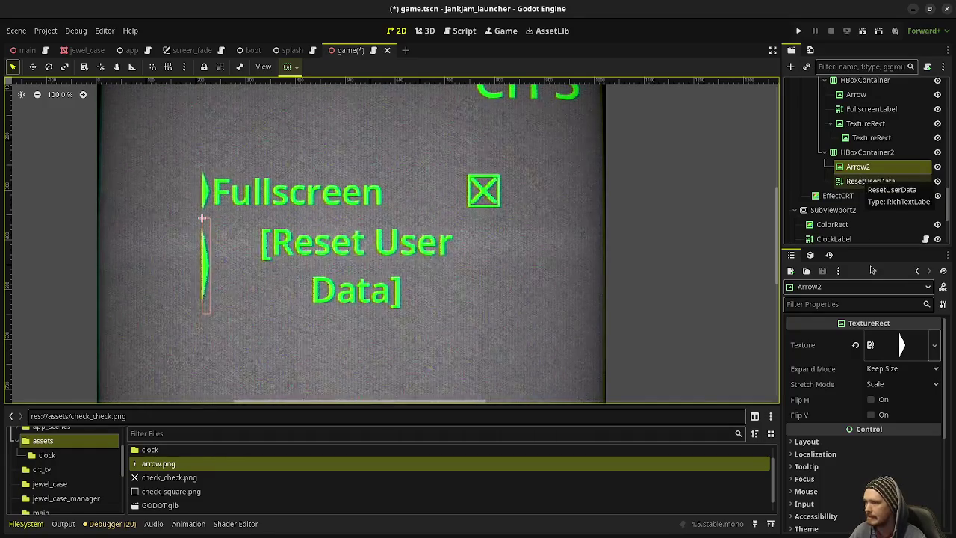
Set VBoxContainer's custom minimum width to 610 and save the scene.
{"action": "scroll", "coordinate": [852, 150], "scroll_direction": "up", "scroll_amount": 3}
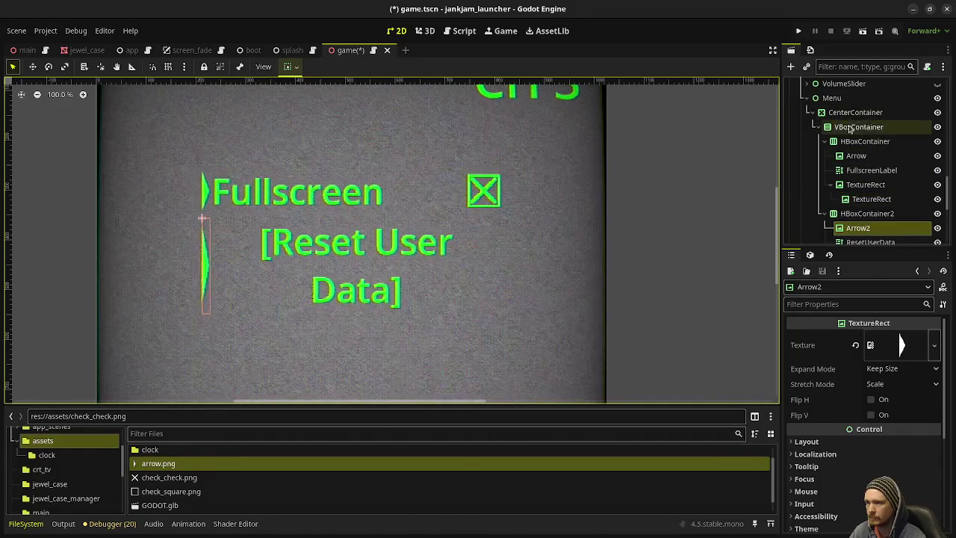
{"action": "left_click", "coordinate": [850, 129]}
{"action": "left_click", "coordinate": [820, 378]}
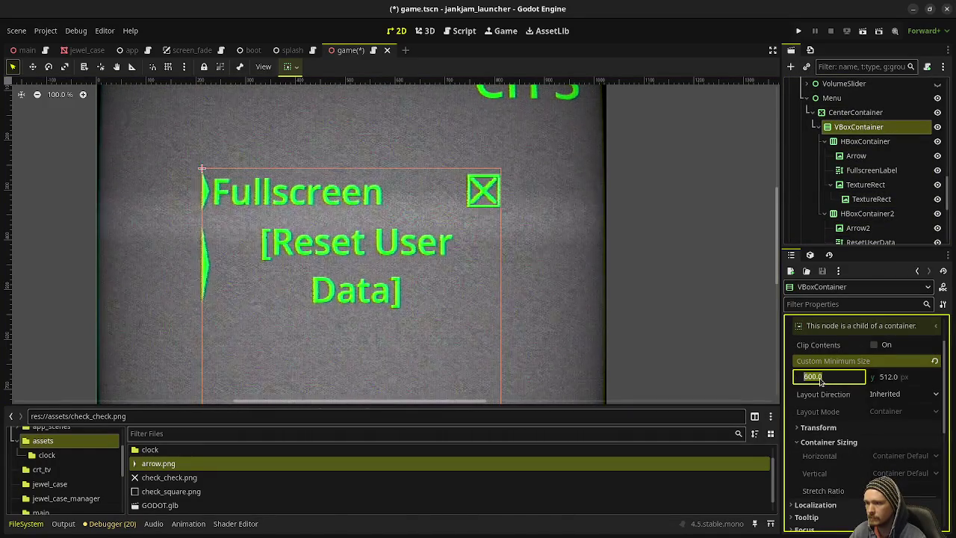
{"action": "type", "text": "610"}
{"action": "key", "text": "Return"}
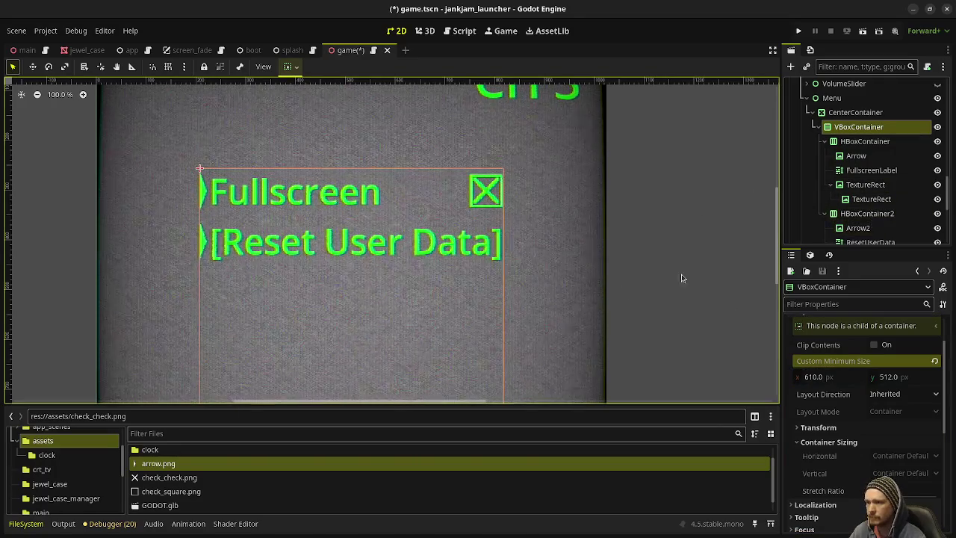
{"action": "key", "text": "ctrl+s"}
Hide the Arrow and Arrow2 nodes and save the scene.
{"action": "left_click", "coordinate": [937, 228]}
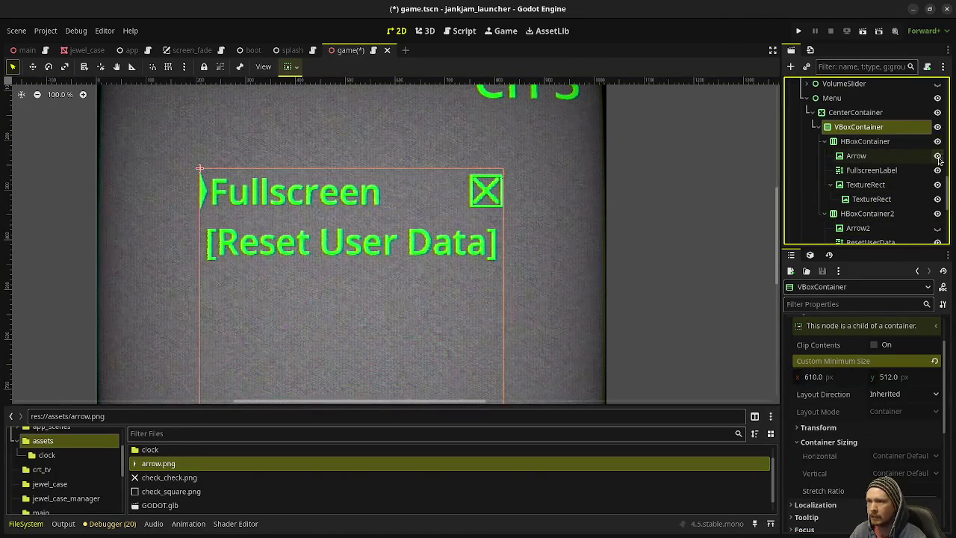
{"action": "left_click", "coordinate": [937, 228]}
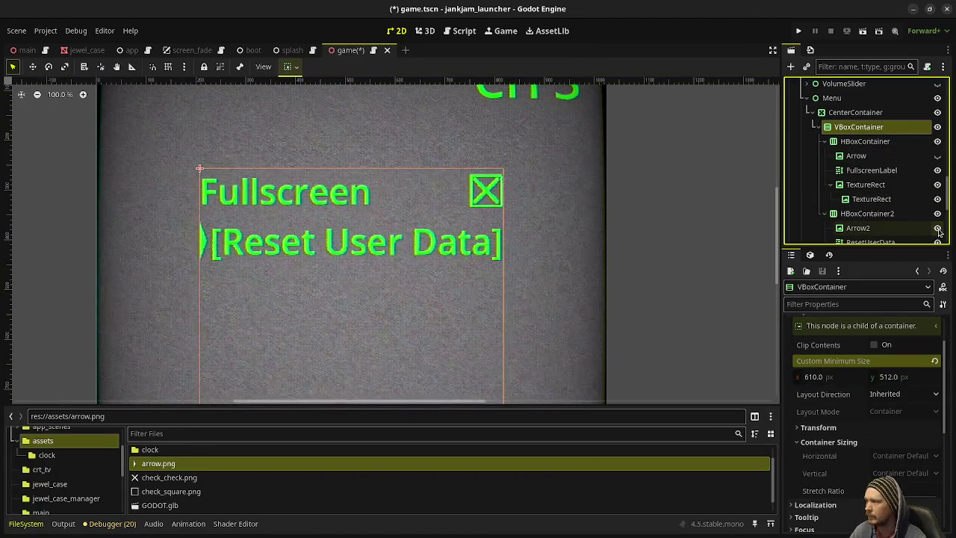
{"action": "left_click", "coordinate": [938, 228]}
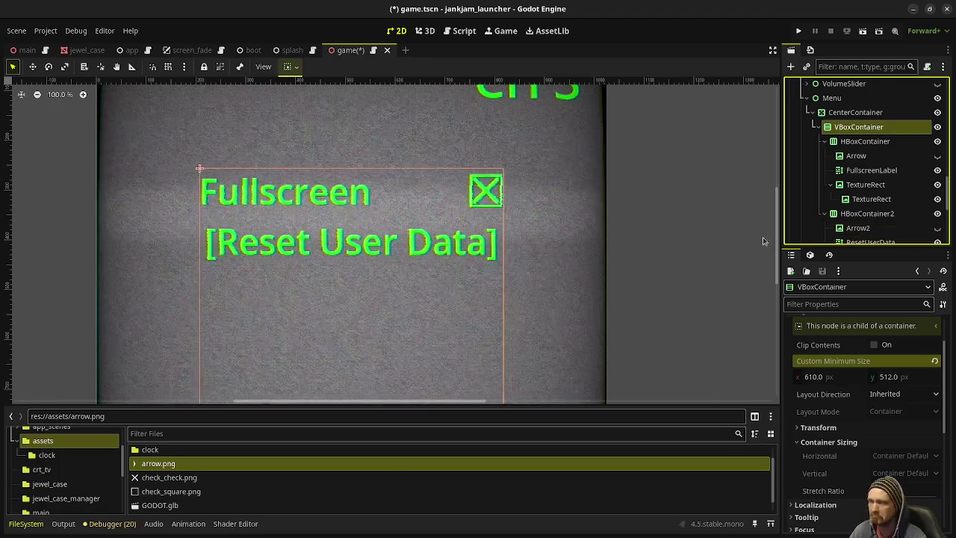
{"action": "key", "text": "ctrl+s"}
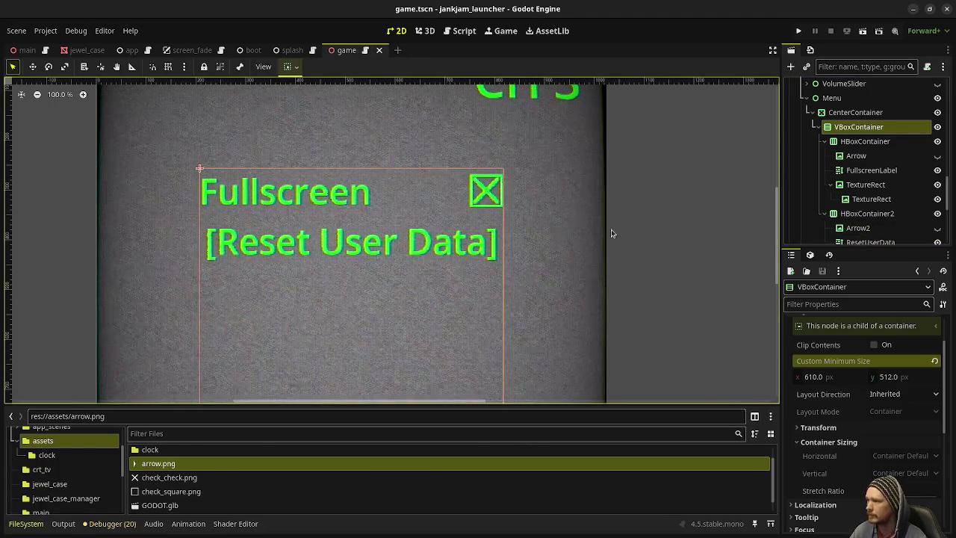
Set the minimum height to 256, save, and launch the game with F5.
{"action": "scroll", "coordinate": [535, 261], "scroll_direction": "down", "scroll_amount": 4}
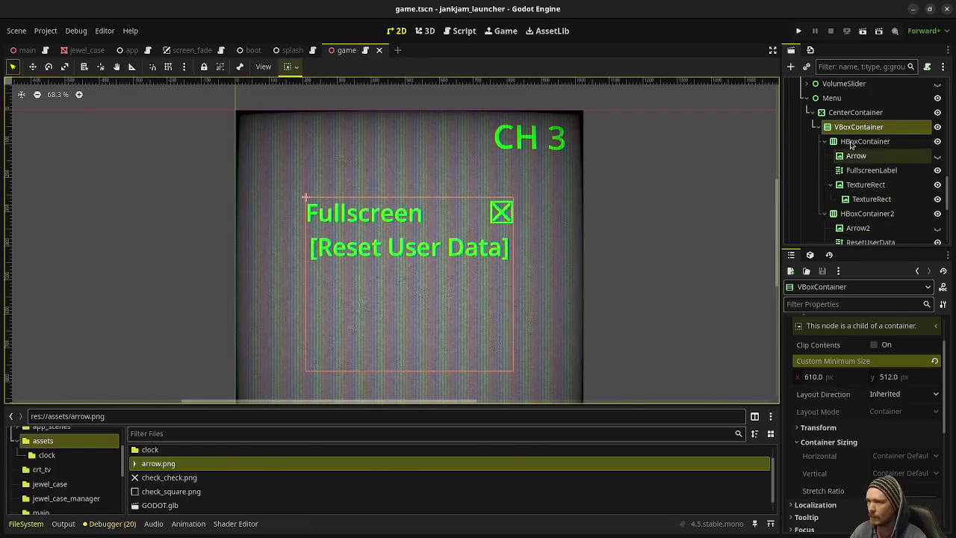
{"action": "left_click", "coordinate": [901, 379]}
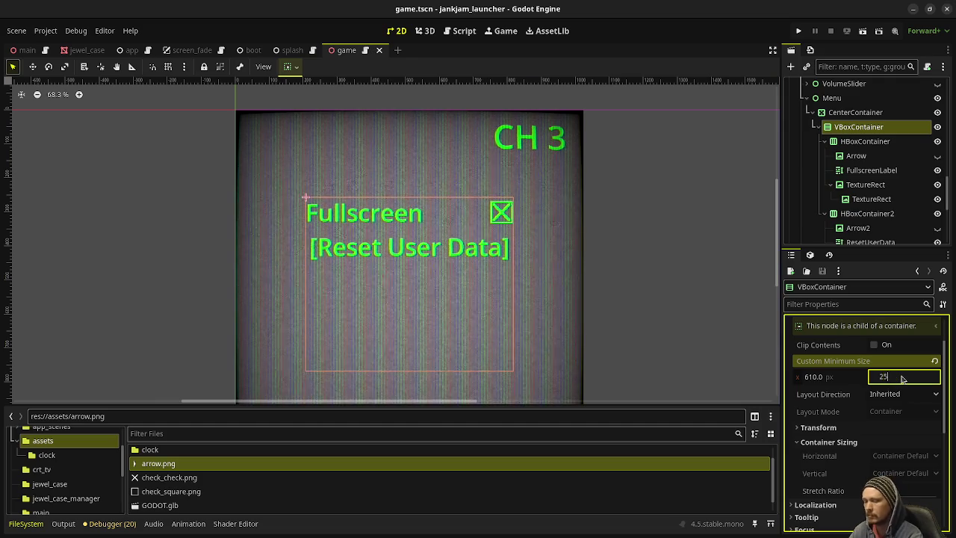
{"action": "type", "text": "6"}
{"action": "key", "text": "Return"}
{"action": "scroll", "coordinate": [598, 284], "scroll_direction": "down", "scroll_amount": 3}
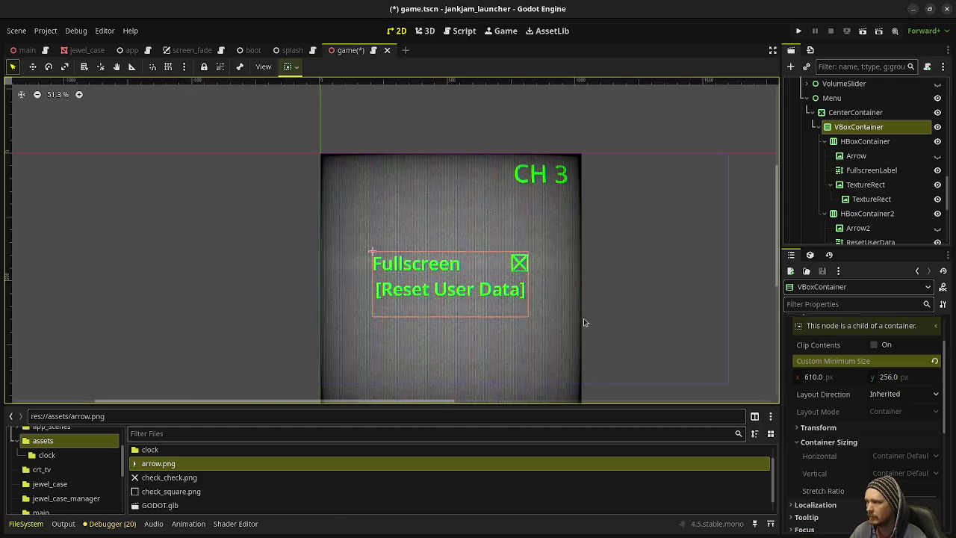
{"action": "key", "text": "ctrl+s"}
{"action": "key", "text": "F5"}
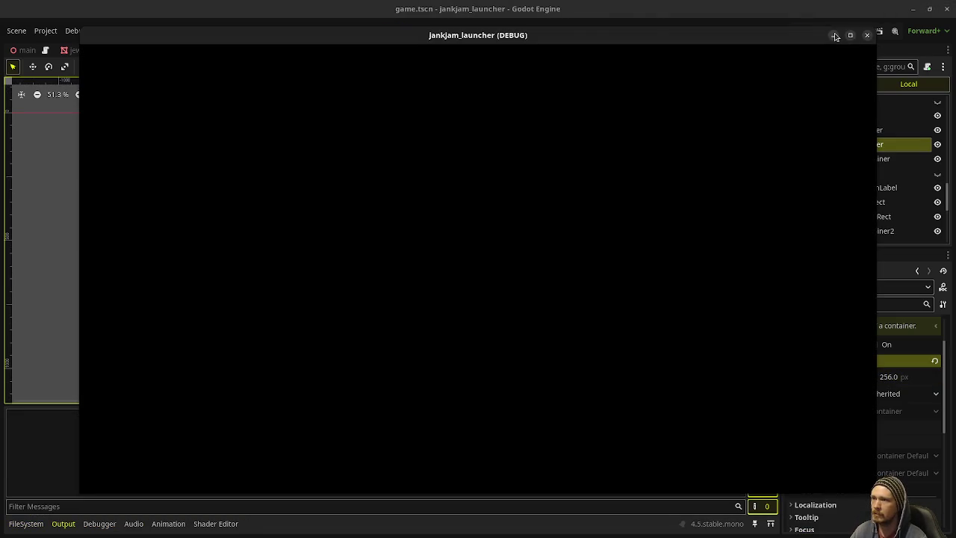
Stop the game, move SubViewport beside OmniLight3D, and rerun it to check the menu.
{"action": "left_click", "coordinate": [831, 30]}
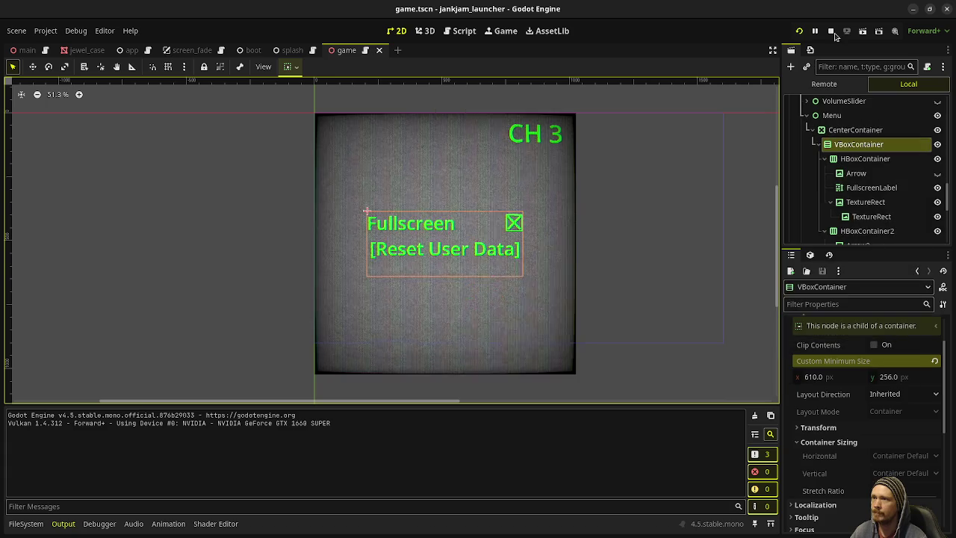
{"action": "scroll", "coordinate": [838, 130], "scroll_direction": "up", "scroll_amount": 5}
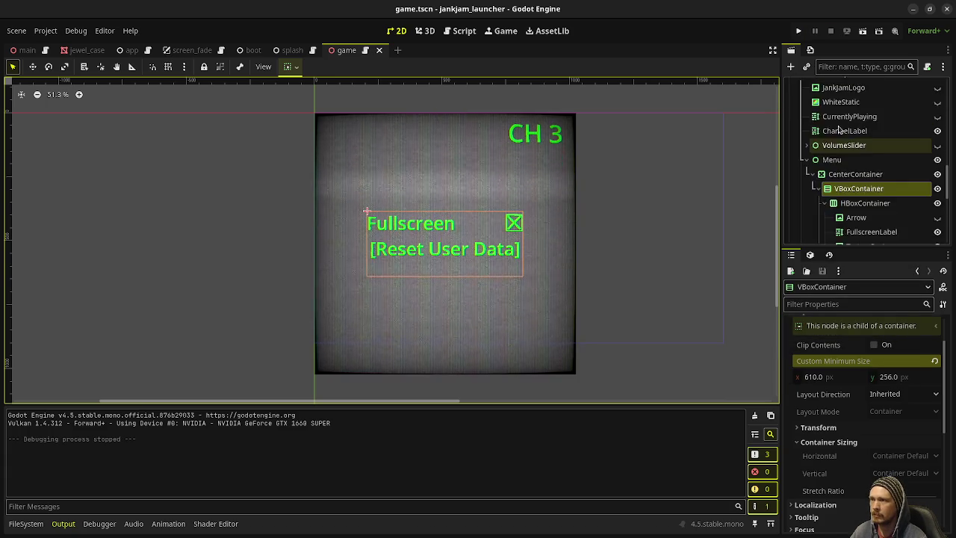
{"action": "left_click", "coordinate": [837, 175]}
{"action": "left_click_drag", "start_coordinate": [838, 174], "coordinate": [809, 163]}
{"action": "left_click", "coordinate": [798, 30]}
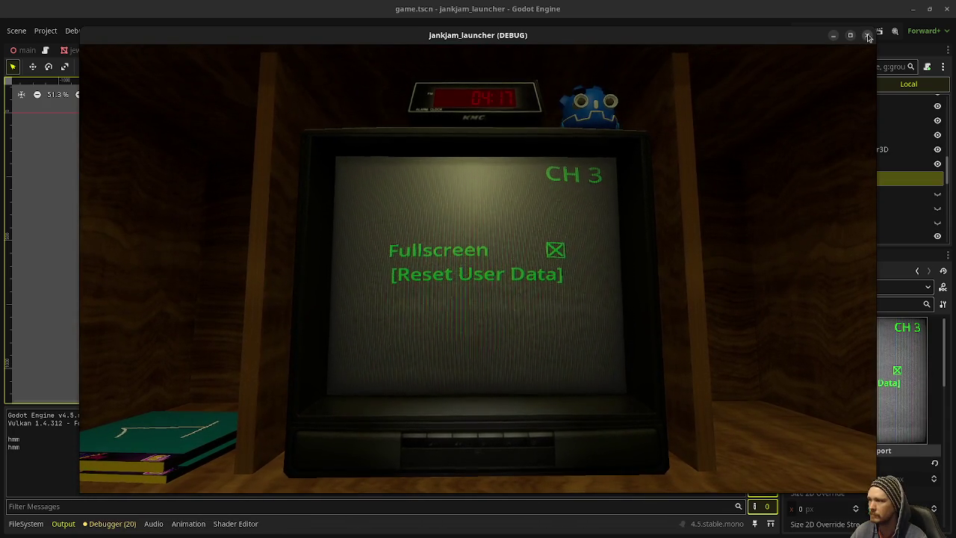
{"action": "left_click", "coordinate": [868, 36]}
Add 'var selected_menu_option_index: int = 0' below the volume_visible_timer line in game.gd and save.
{"action": "left_click", "coordinate": [459, 31]}
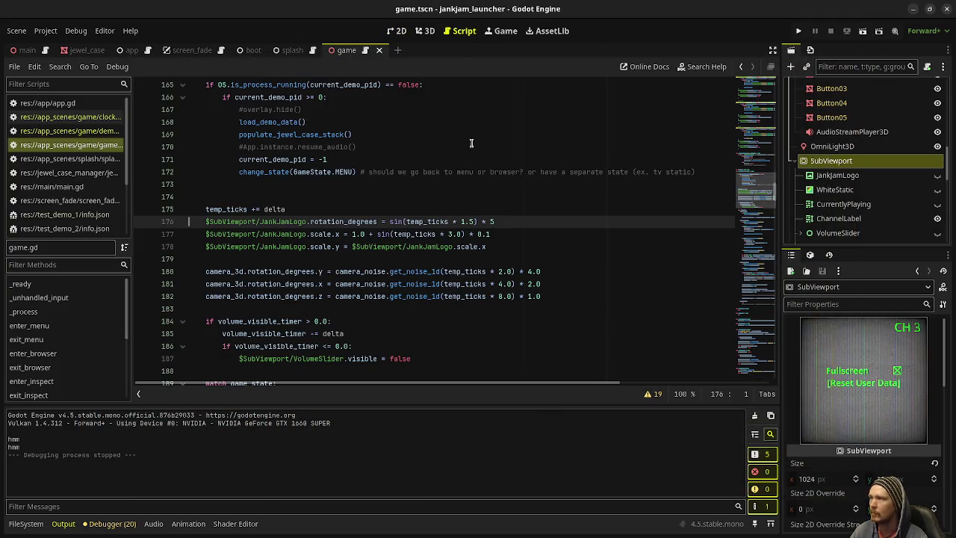
{"action": "left_click_drag", "start_coordinate": [759, 190], "coordinate": [762, 71]}
{"action": "scroll", "coordinate": [392, 238], "scroll_direction": "down", "scroll_amount": 10}
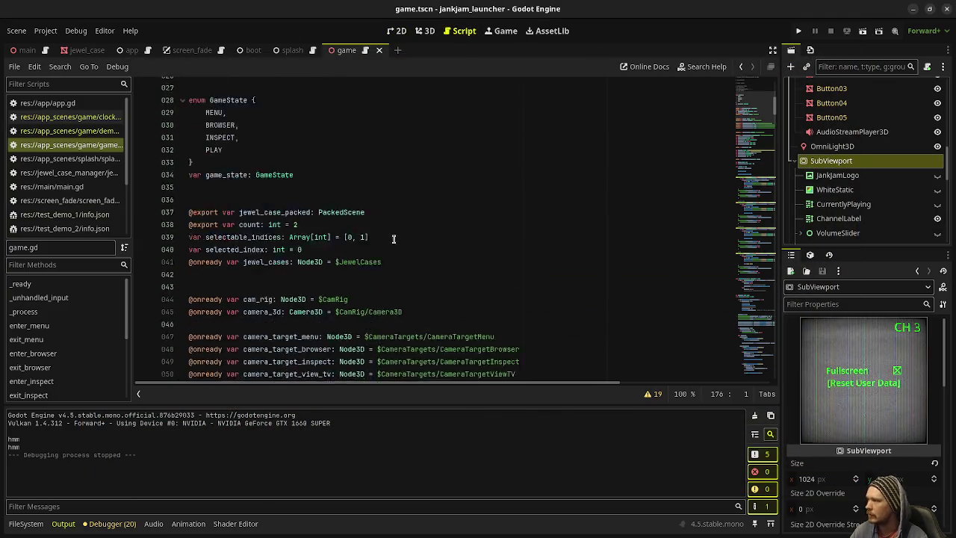
{"action": "scroll", "coordinate": [392, 233], "scroll_direction": "down", "scroll_amount": 5}
{"action": "scroll", "coordinate": [367, 233], "scroll_direction": "up", "scroll_amount": 4}
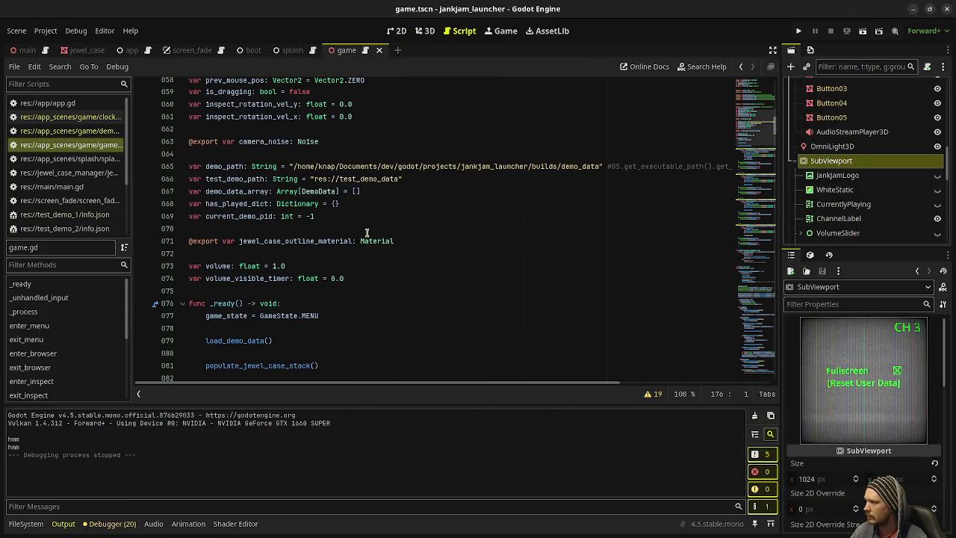
{"action": "left_click", "coordinate": [382, 282]}
{"action": "key", "text": "Return"}
{"action": "key", "text": "Return"}
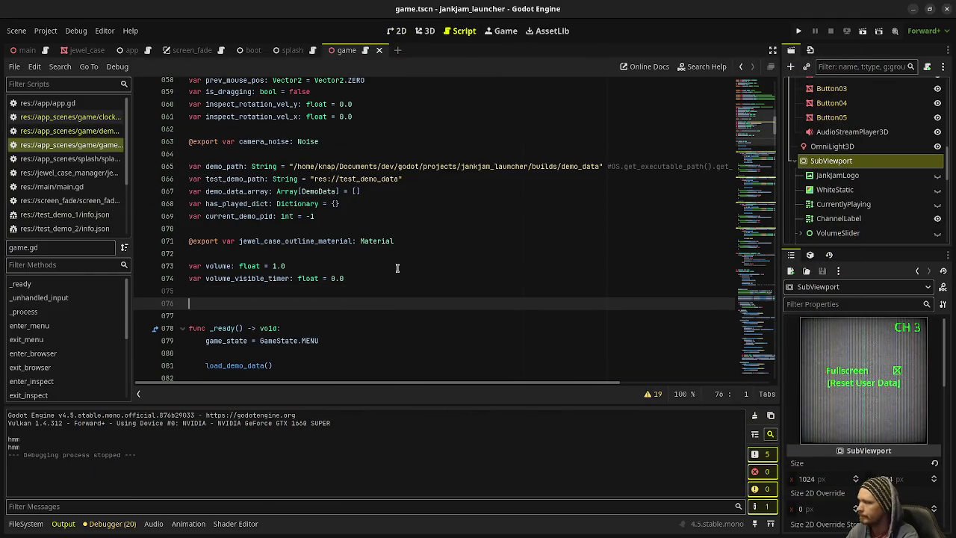
{"action": "type", "text": "var selected_menu_option_ind"}
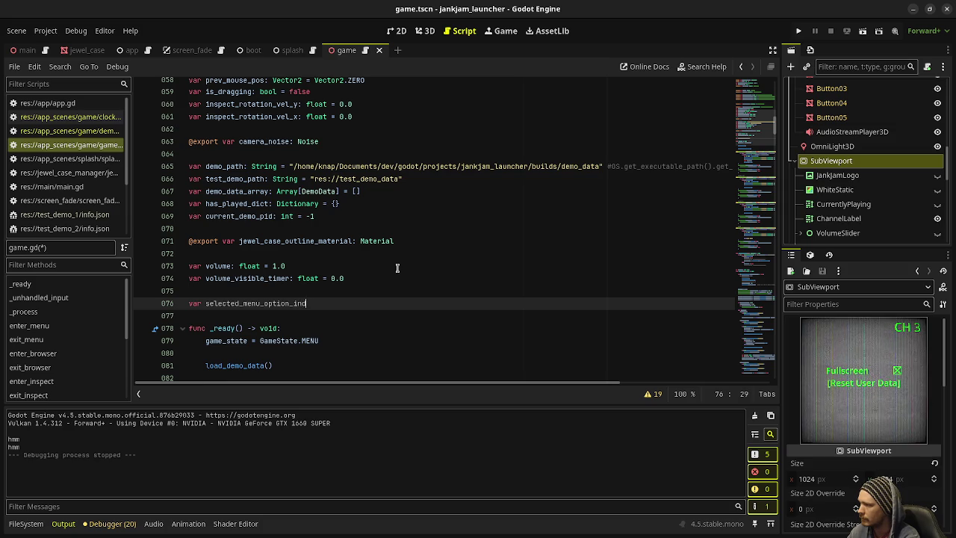
{"action": "type", "text": "ex: int = 0"}
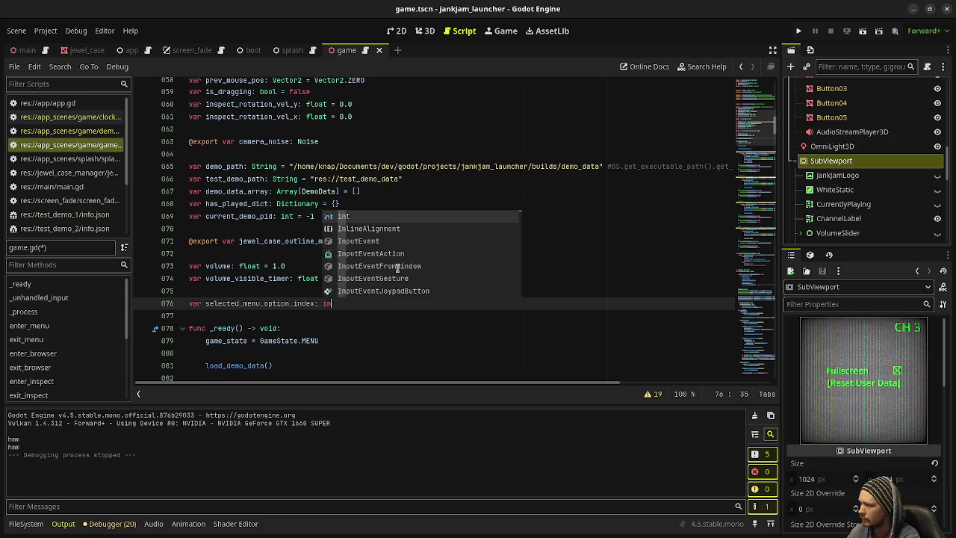
{"action": "key", "text": "ctrl+s"}
Scroll through game.gd to review the script around the new variable.
{"action": "scroll", "coordinate": [397, 268], "scroll_direction": "down", "scroll_amount": 1}
{"action": "scroll", "coordinate": [397, 267], "scroll_direction": "down", "scroll_amount": 20}
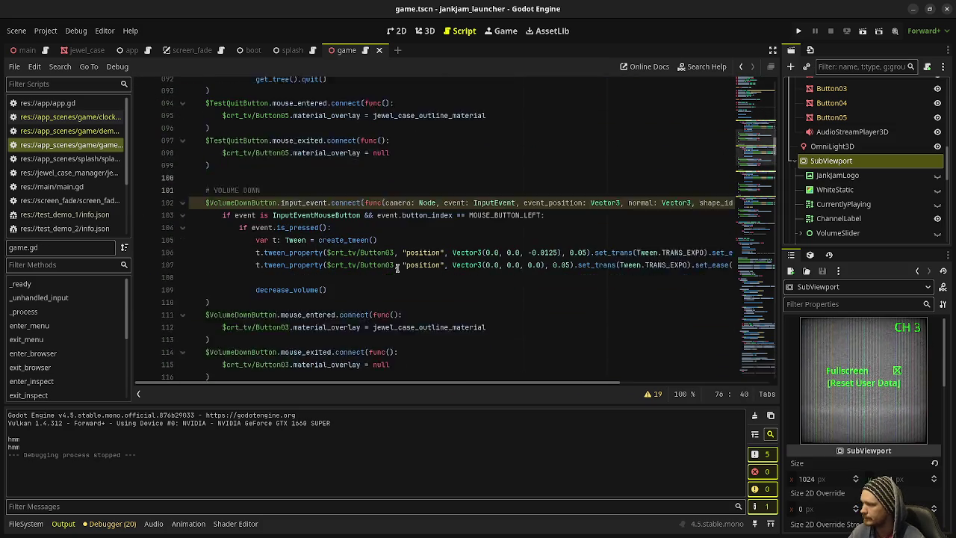
{"action": "scroll", "coordinate": [397, 268], "scroll_direction": "down", "scroll_amount": 10}
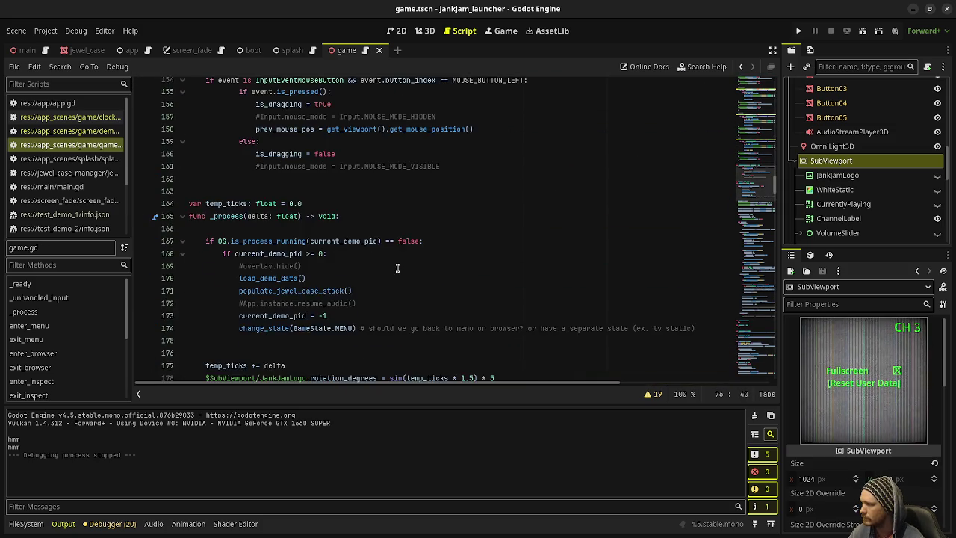
{"action": "scroll", "coordinate": [356, 271], "scroll_direction": "up", "scroll_amount": 20}
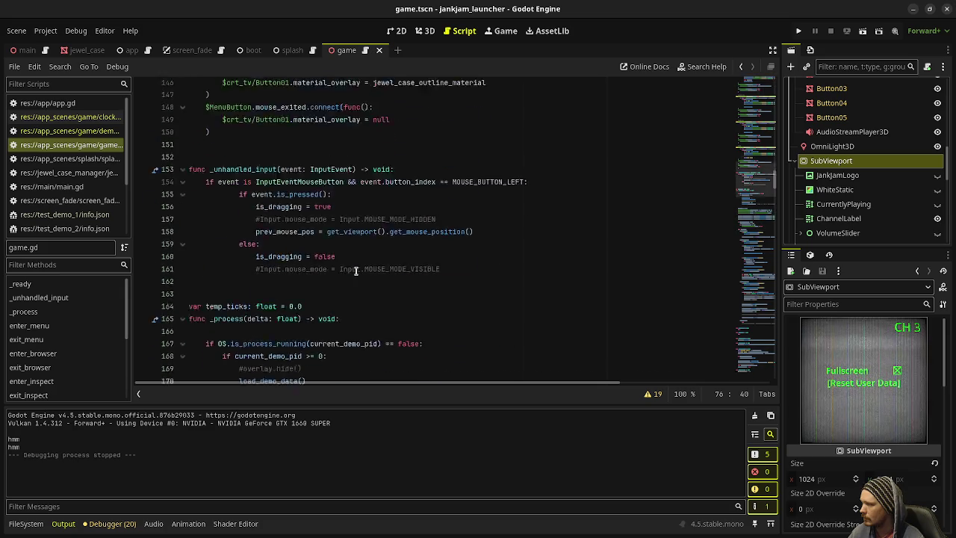
{"action": "scroll", "coordinate": [356, 271], "scroll_direction": "down", "scroll_amount": 6}
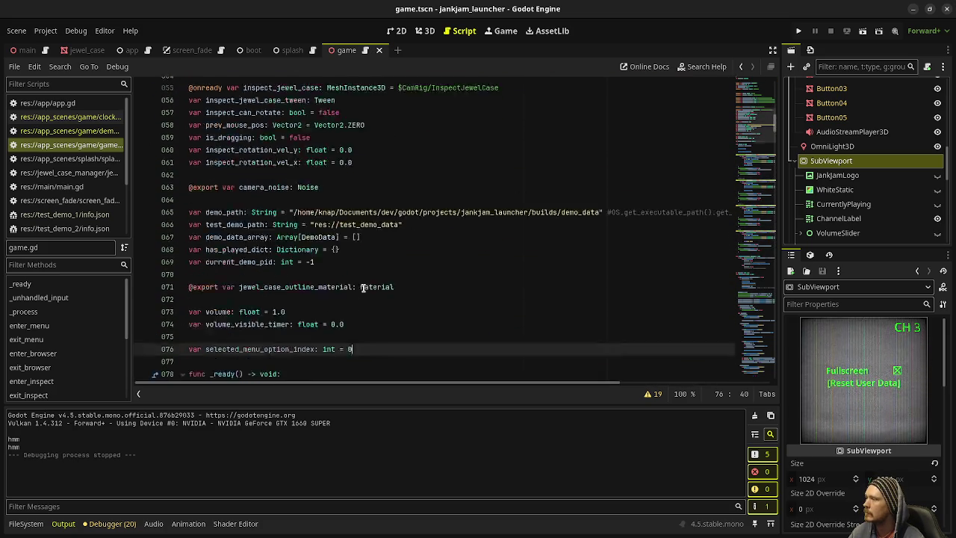
{"action": "scroll", "coordinate": [351, 273], "scroll_direction": "up", "scroll_amount": 5}
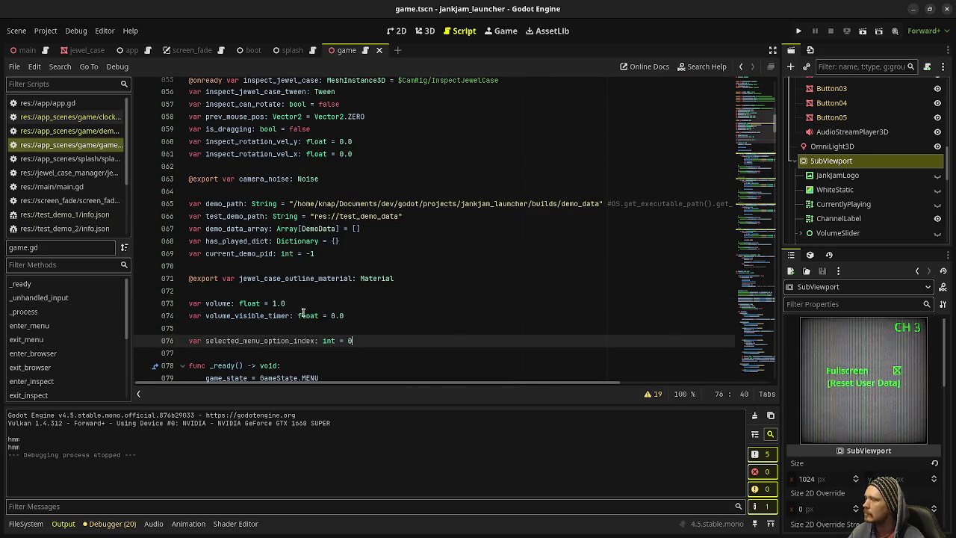
{"action": "scroll", "coordinate": [313, 307], "scroll_direction": "up", "scroll_amount": 11}
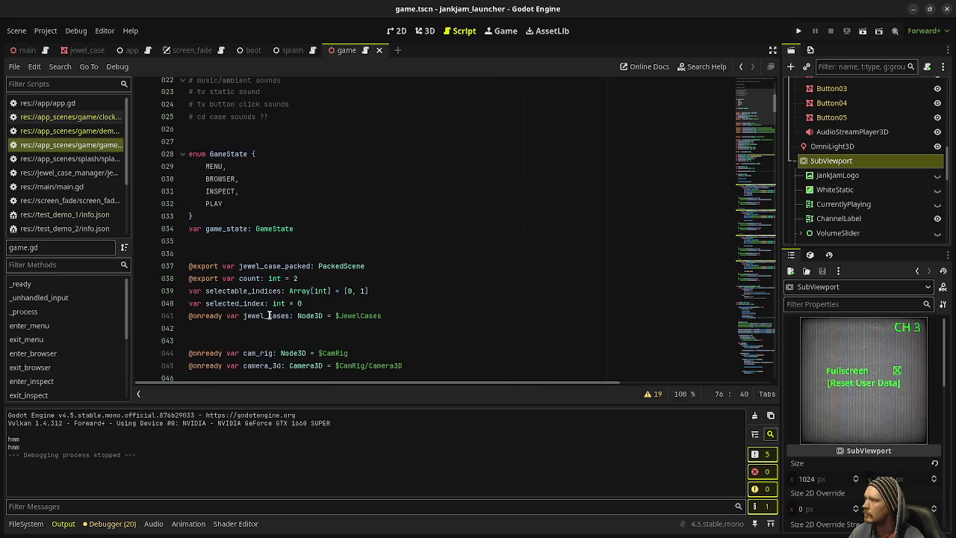
Insert an OPTIONS entry right after MENU in the GameState enum and save.
{"action": "left_click", "coordinate": [226, 170]}
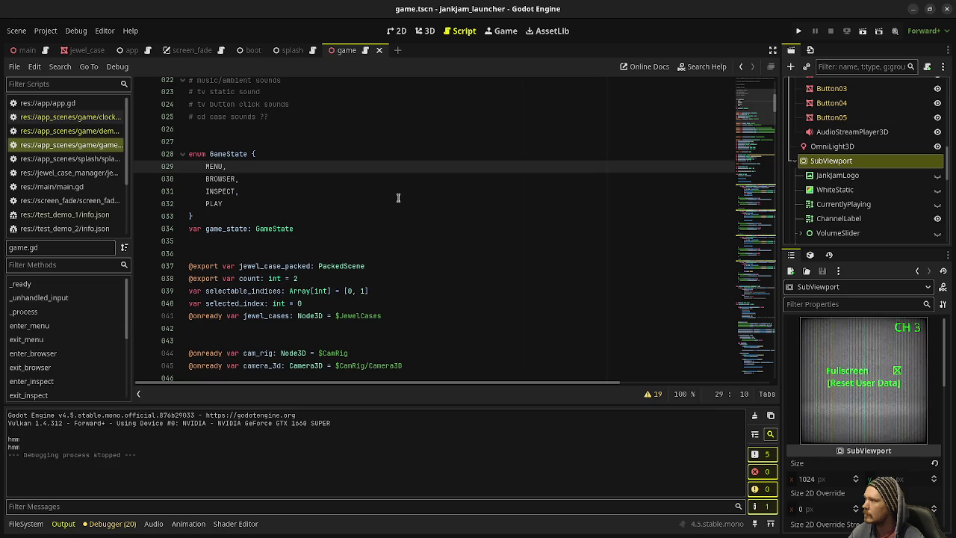
{"action": "key", "text": "Return"}
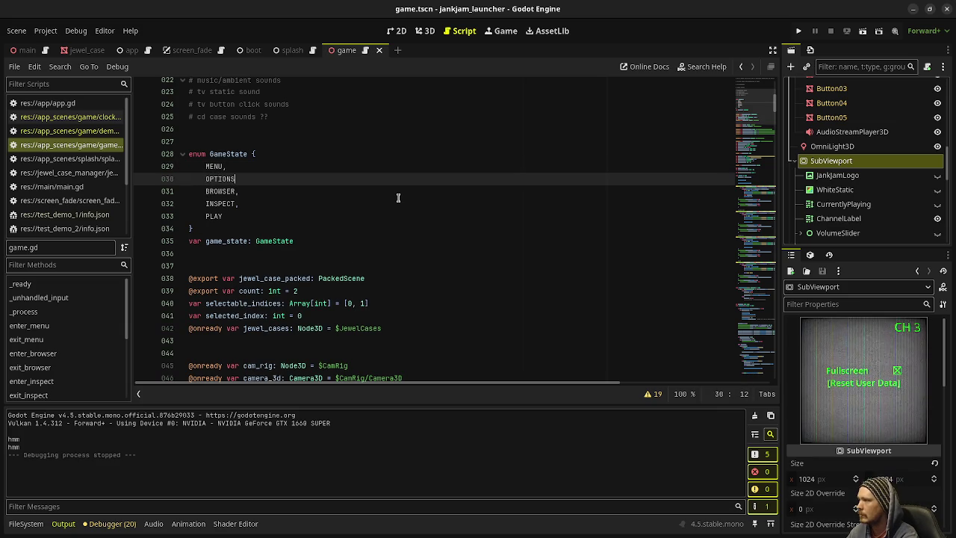
{"action": "key", "text": "ctrl+s"}
Scroll down to the _process match block and place the caret before the BROWSER case.
{"action": "scroll", "coordinate": [396, 202], "scroll_direction": "down", "scroll_amount": 18}
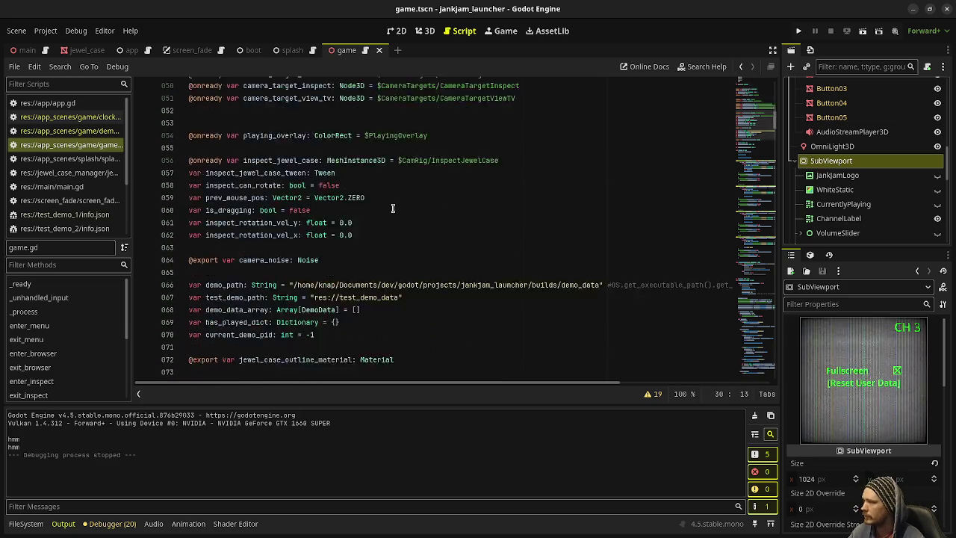
{"action": "scroll", "coordinate": [276, 240], "scroll_direction": "down", "scroll_amount": 20}
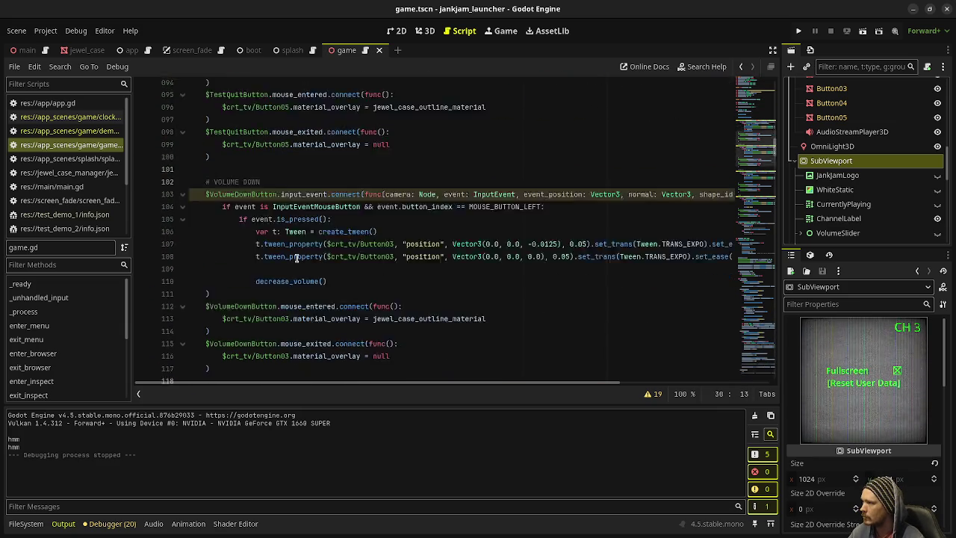
{"action": "scroll", "coordinate": [307, 245], "scroll_direction": "down", "scroll_amount": 3}
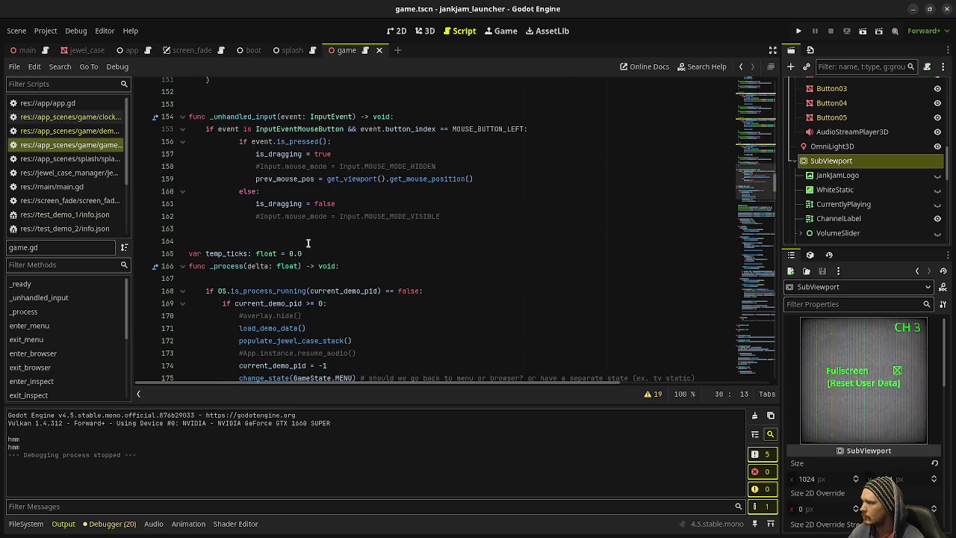
{"action": "scroll", "coordinate": [308, 243], "scroll_direction": "down", "scroll_amount": 5}
{"action": "scroll", "coordinate": [313, 249], "scroll_direction": "down", "scroll_amount": 8}
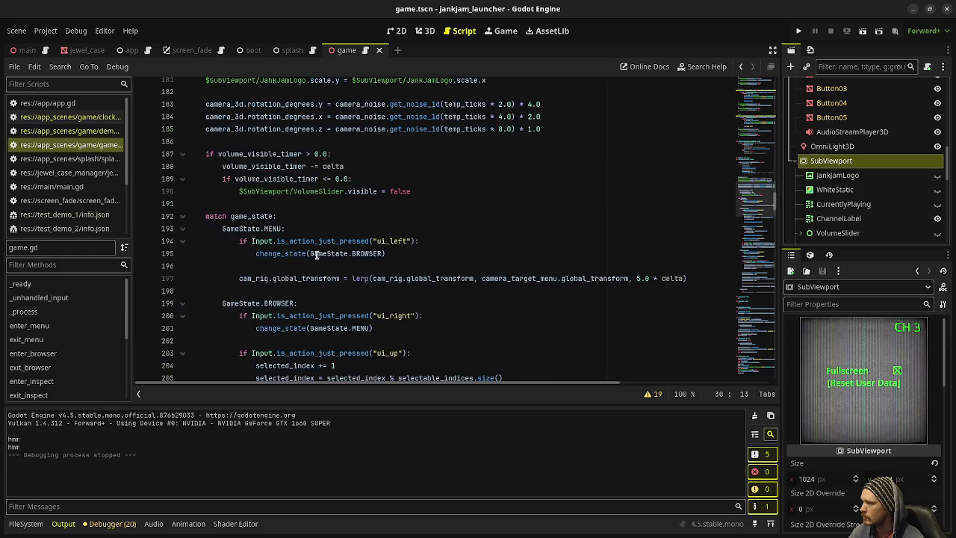
{"action": "left_click", "coordinate": [283, 180]}
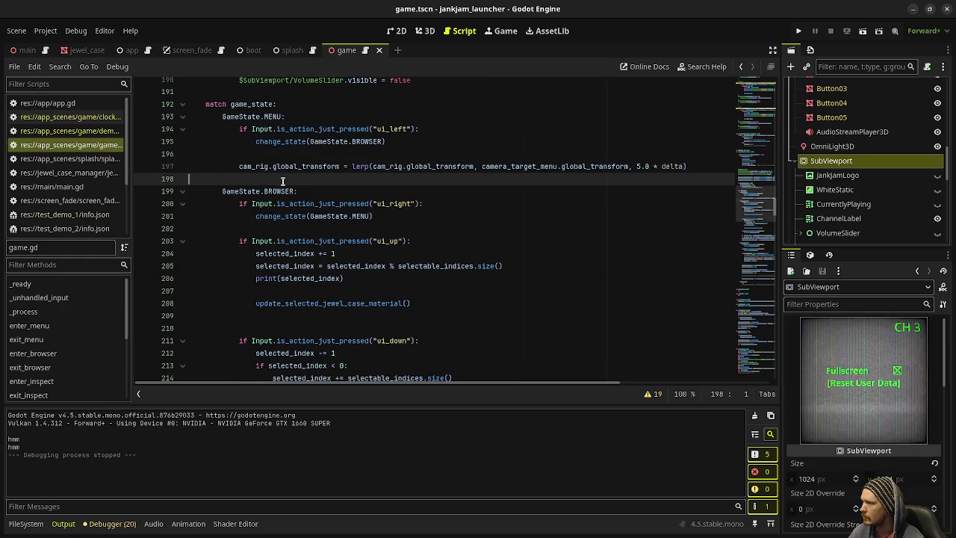
Add a GameState.OPTIONS case containing a placeholder pass above the BROWSER case.
{"action": "key", "text": "Return"}
{"action": "key", "text": "Tab"}
{"action": "type", "text": "GameState.OPTI"}
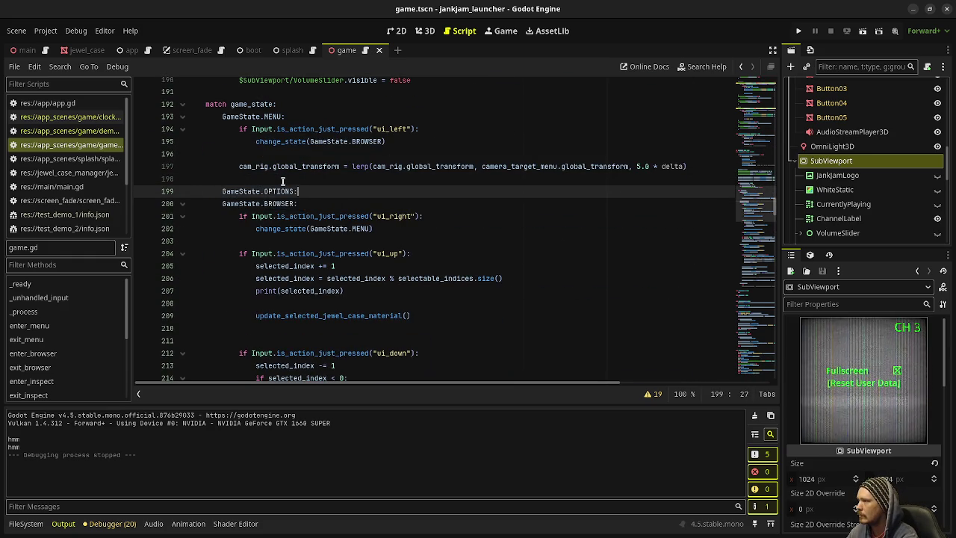
{"action": "key", "text": "Return"}
{"action": "type", "text": "pass"}
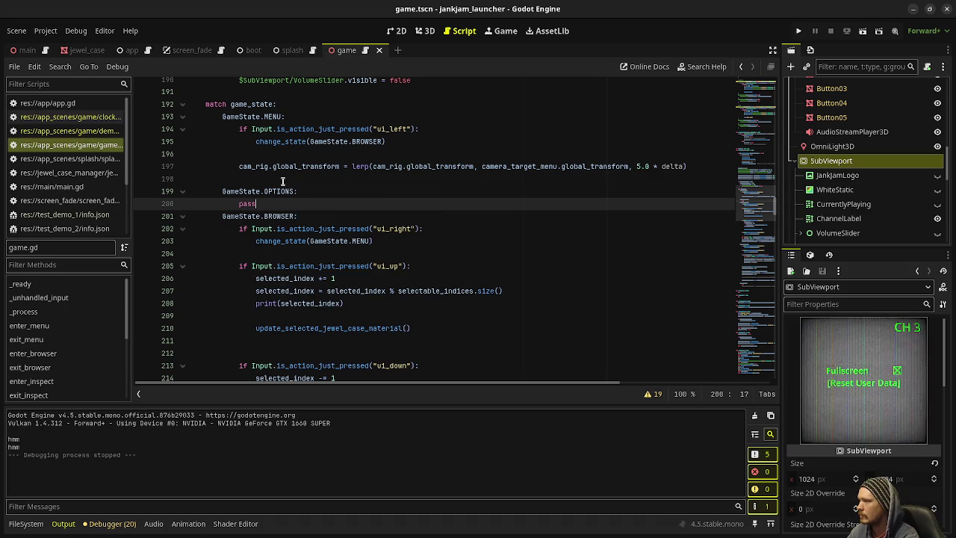
Scroll down and select the enter_menu and exit_menu functions.
{"action": "scroll", "coordinate": [283, 181], "scroll_direction": "down", "scroll_amount": 4}
{"action": "scroll", "coordinate": [283, 181], "scroll_direction": "up", "scroll_amount": 3}
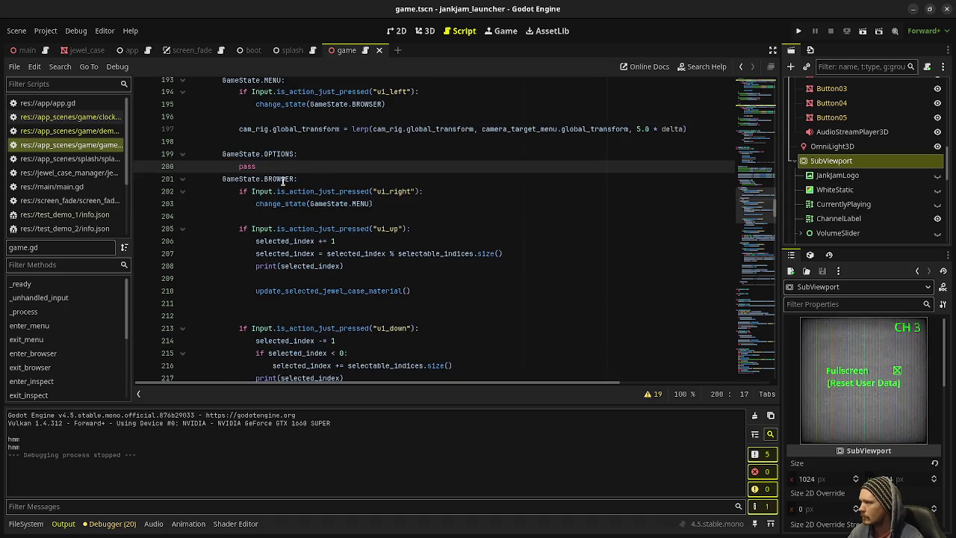
{"action": "scroll", "coordinate": [278, 188], "scroll_direction": "down", "scroll_amount": 16}
{"action": "scroll", "coordinate": [275, 194], "scroll_direction": "down", "scroll_amount": 4}
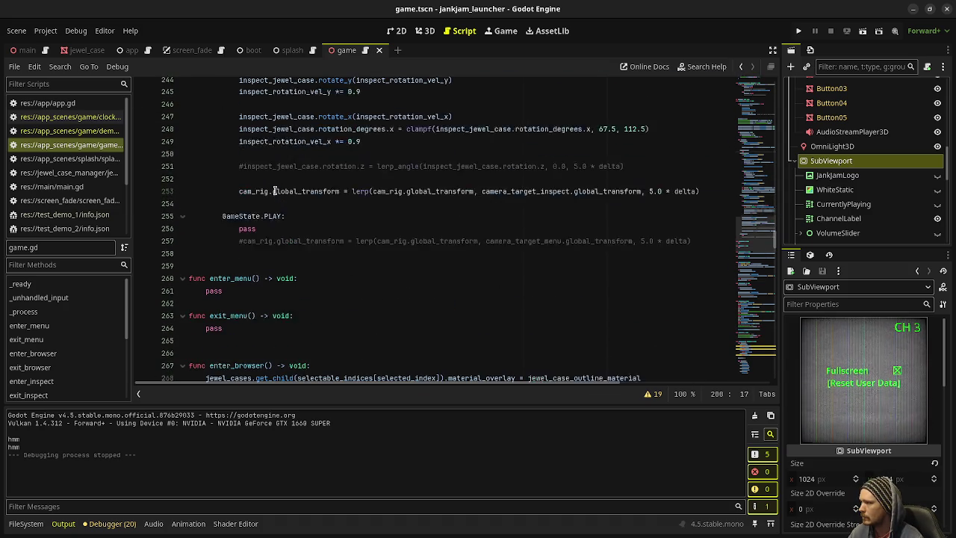
{"action": "left_click_drag", "start_coordinate": [239, 219], "coordinate": [166, 161]}
Duplicate enter_menu and exit_menu below, rename the copies enter_options and exit_options, and save.
{"action": "key", "text": "ctrl+c"}
{"action": "left_click", "coordinate": [235, 240]}
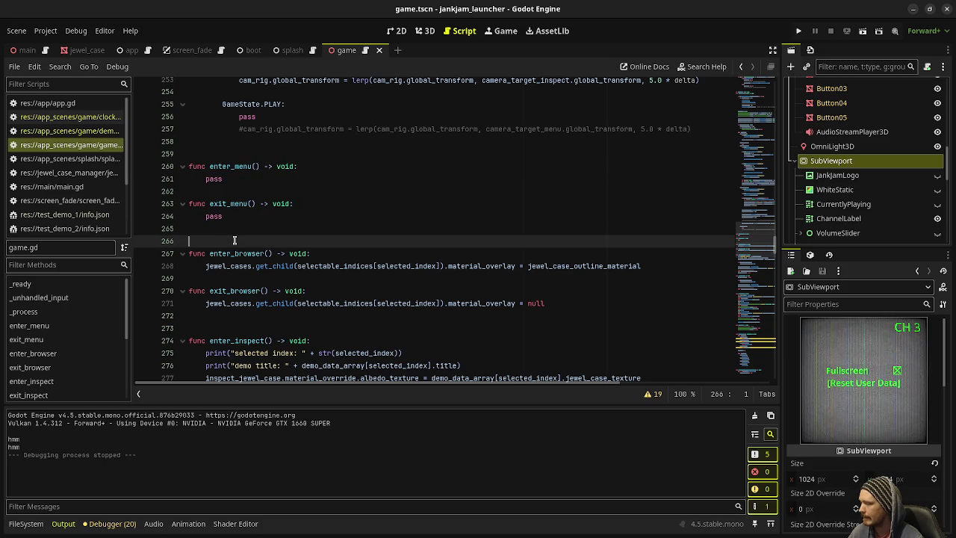
{"action": "key", "text": "Return"}
{"action": "key", "text": "ctrl+v"}
{"action": "key", "text": "Return"}
{"action": "key", "text": "Return"}
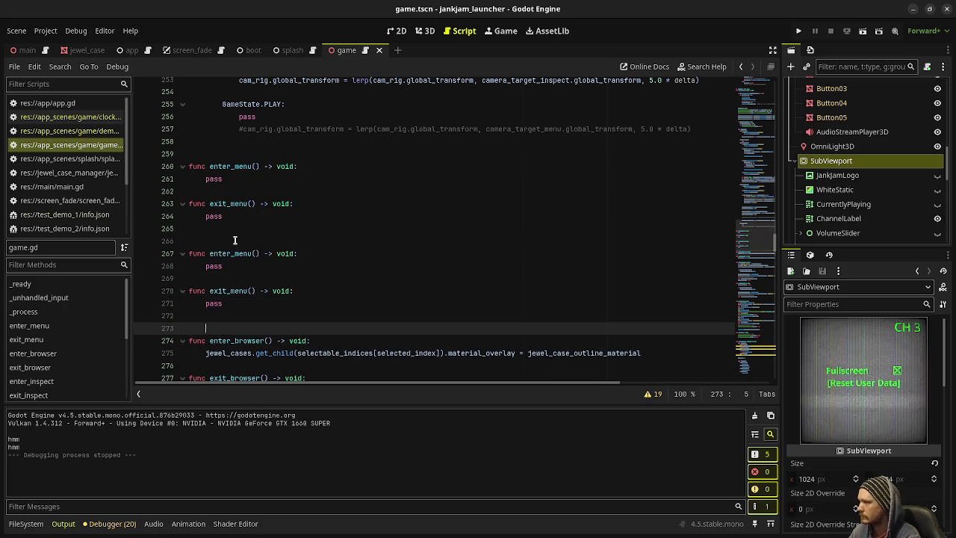
{"action": "left_click", "coordinate": [235, 254]}
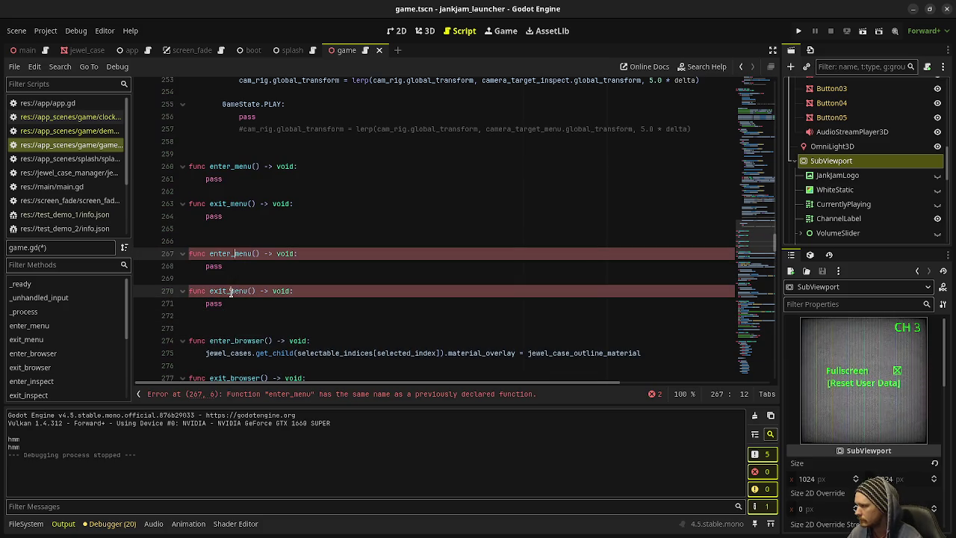
{"action": "type", "text": "opt"}
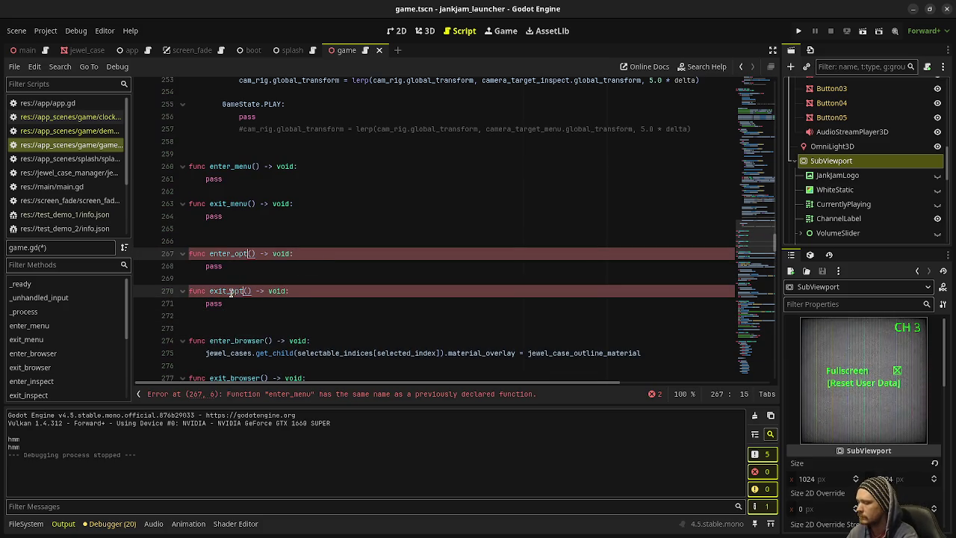
{"action": "key", "text": "ctrl+s"}
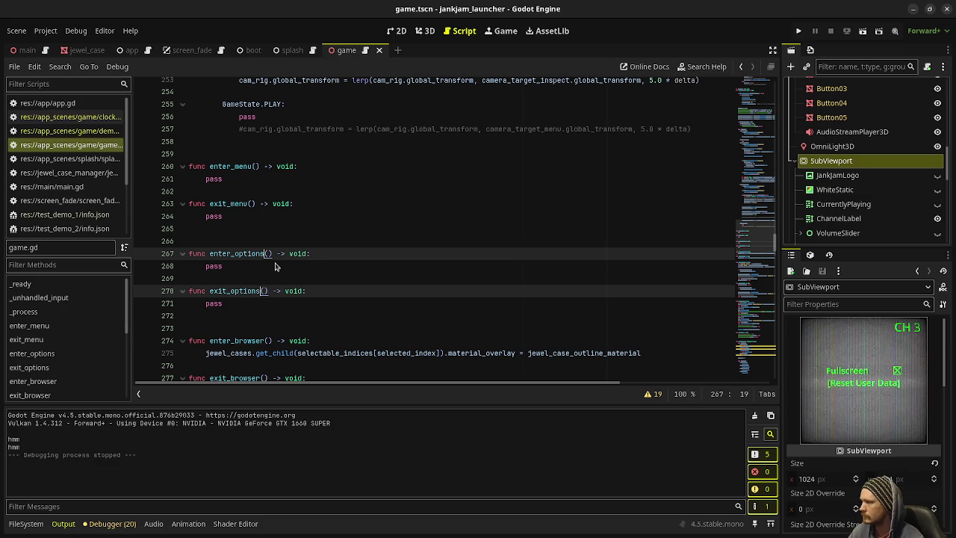
Scroll back up through game.gd to the state-change code.
{"action": "scroll", "coordinate": [349, 258], "scroll_direction": "up", "scroll_amount": 1}
{"action": "scroll", "coordinate": [349, 257], "scroll_direction": "up", "scroll_amount": 15}
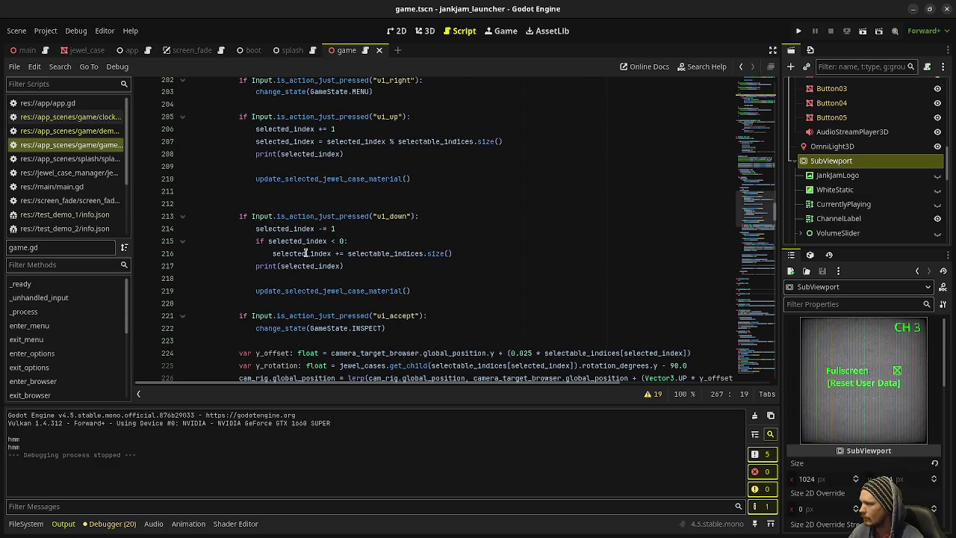
{"action": "scroll", "coordinate": [305, 253], "scroll_direction": "up", "scroll_amount": 4}
{"action": "scroll", "coordinate": [306, 253], "scroll_direction": "up", "scroll_amount": 20}
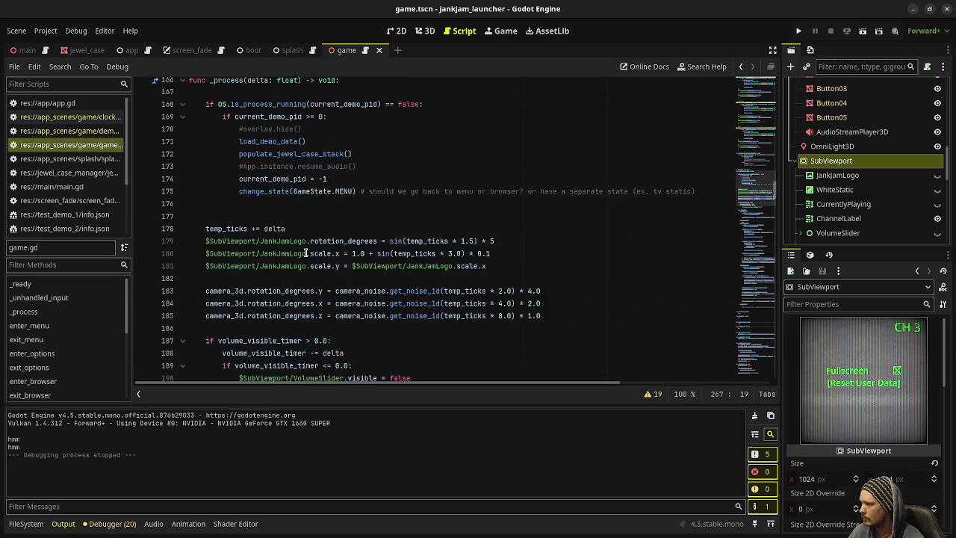
{"action": "scroll", "coordinate": [329, 240], "scroll_direction": "up", "scroll_amount": 16}
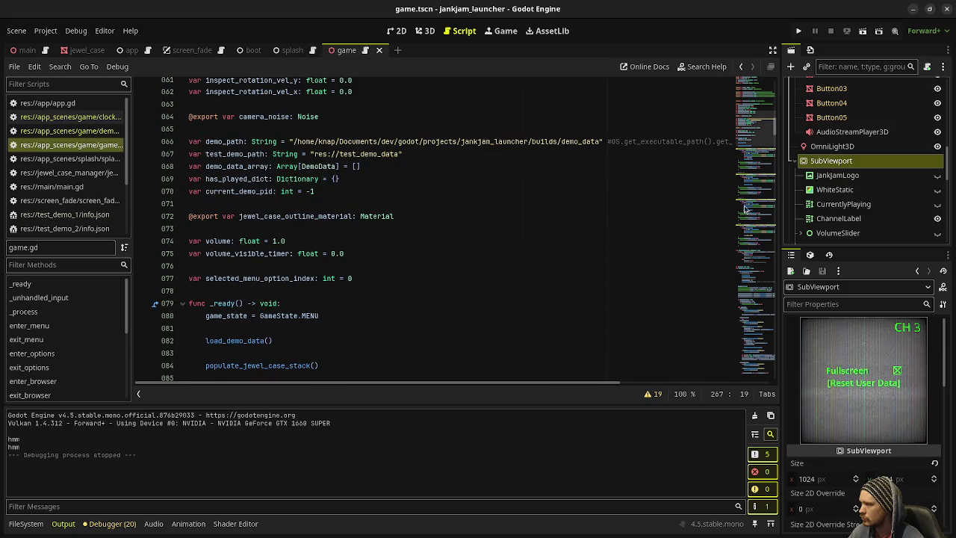
{"action": "left_click_drag", "start_coordinate": [755, 135], "coordinate": [651, 288]}
In the exiting match block, add a GameState.OPTIONS case that awaits exit_options().
{"action": "scroll", "coordinate": [412, 306], "scroll_direction": "down", "scroll_amount": 8}
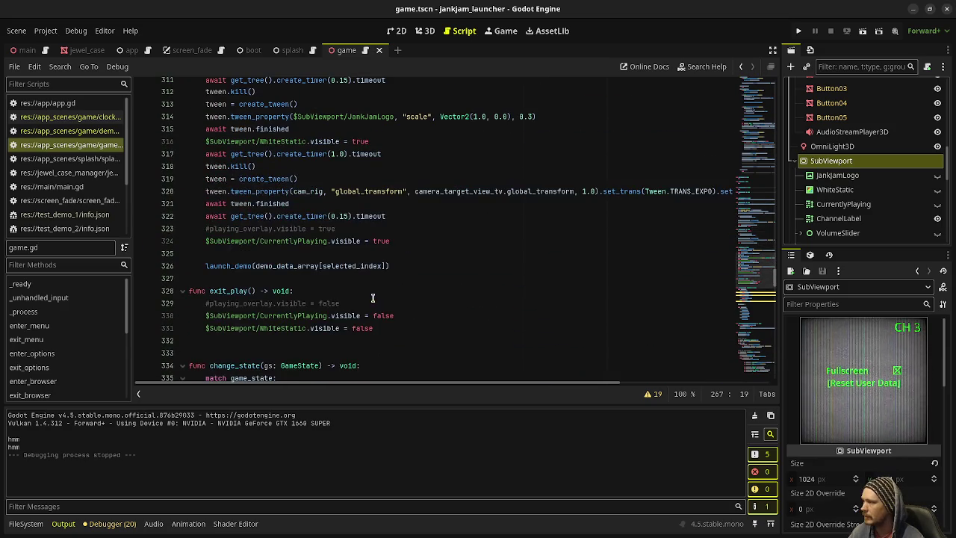
{"action": "scroll", "coordinate": [373, 293], "scroll_direction": "down", "scroll_amount": 7}
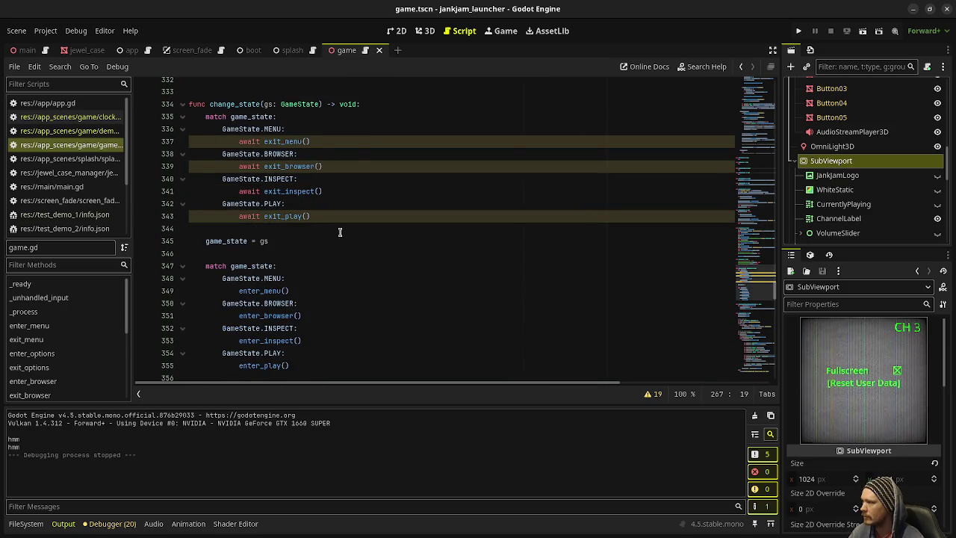
{"action": "scroll", "coordinate": [340, 232], "scroll_direction": "up", "scroll_amount": 2}
{"action": "left_click", "coordinate": [333, 217]}
{"action": "key", "text": "Return"}
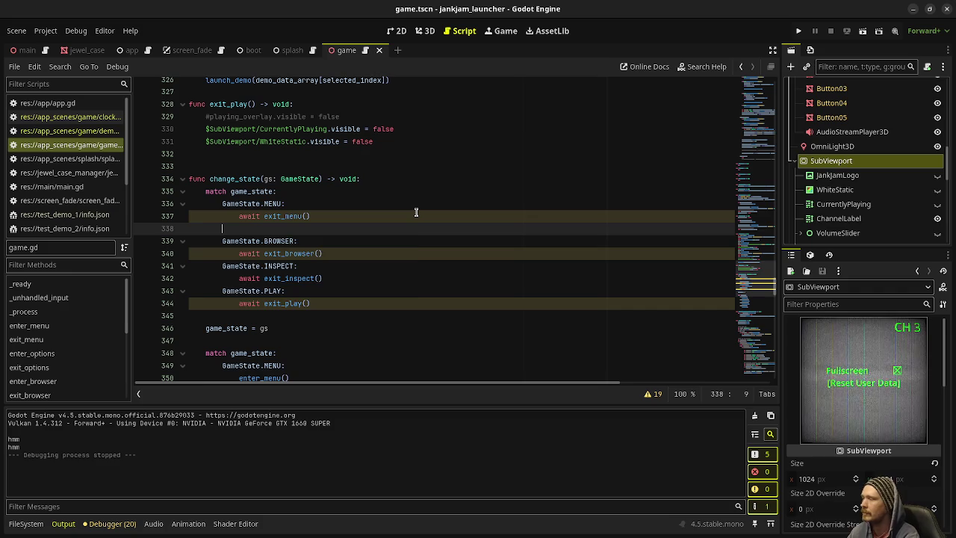
{"action": "type", "text": "GameState."}
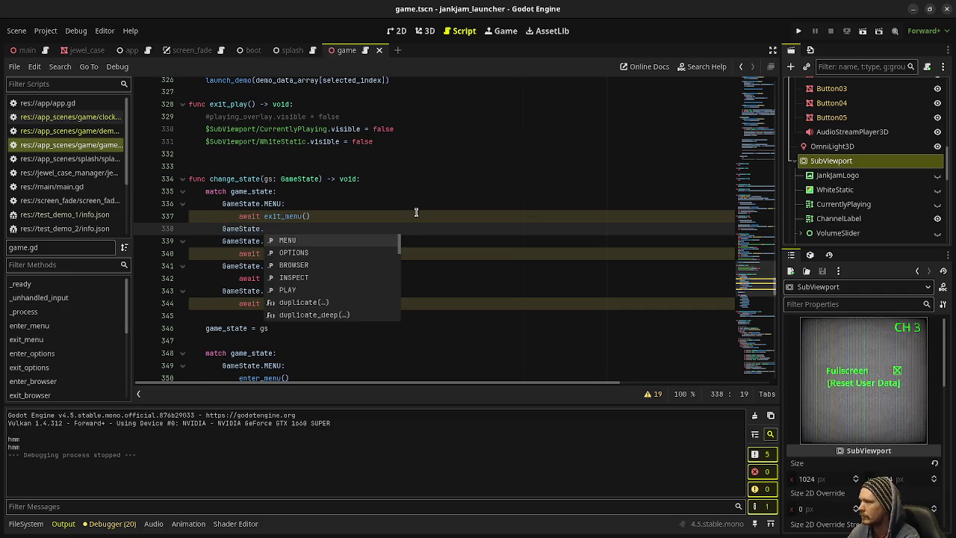
{"action": "type", "text": "OPTIONS:"}
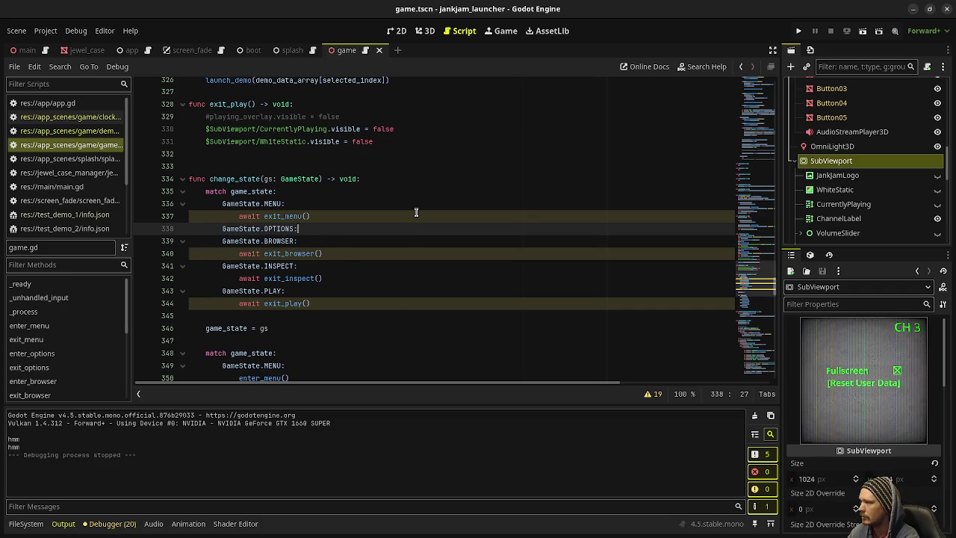
{"action": "key", "text": "Return"}
{"action": "type", "text": "await exit"}
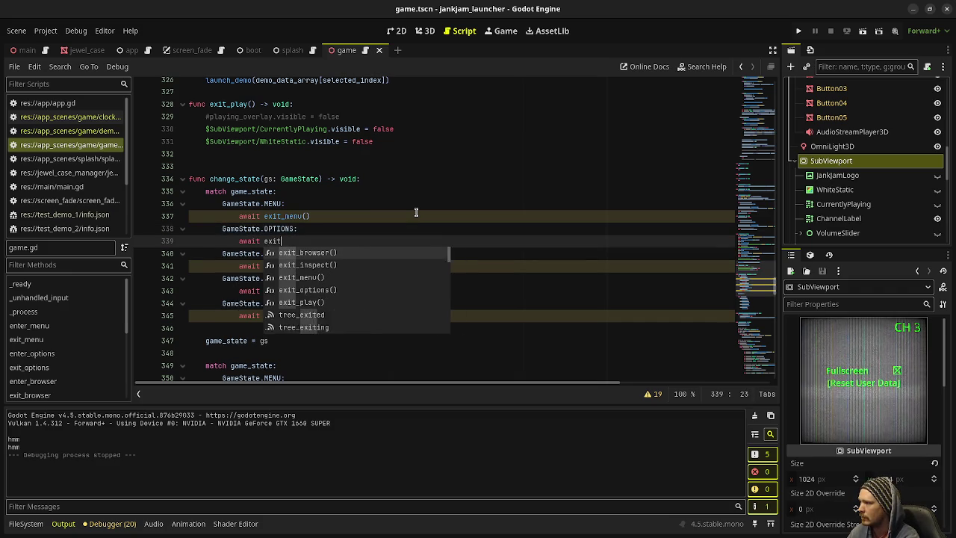
{"action": "type", "text": "_options("}
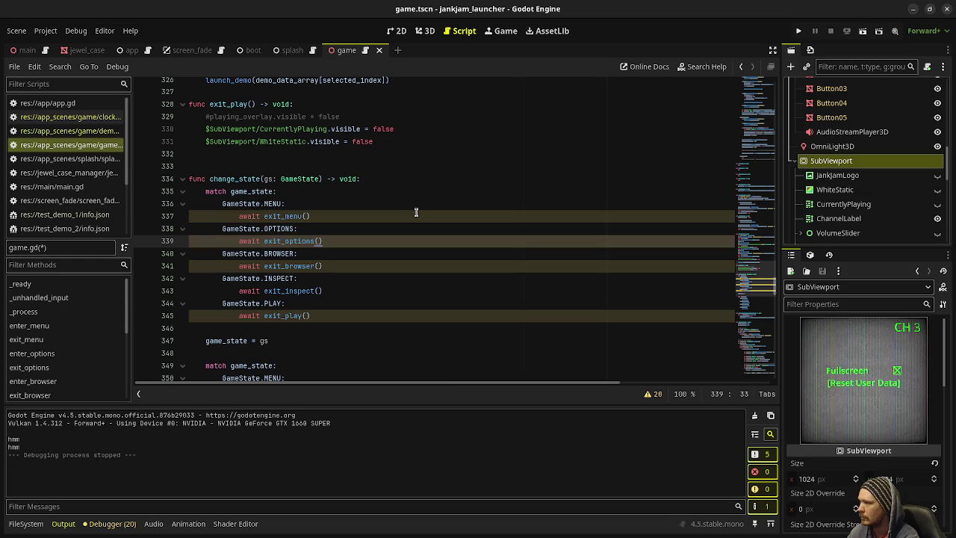
In the entering match block, add a GameState.OPTIONS case calling enter_options(), then save.
{"action": "scroll", "coordinate": [373, 262], "scroll_direction": "down", "scroll_amount": 2}
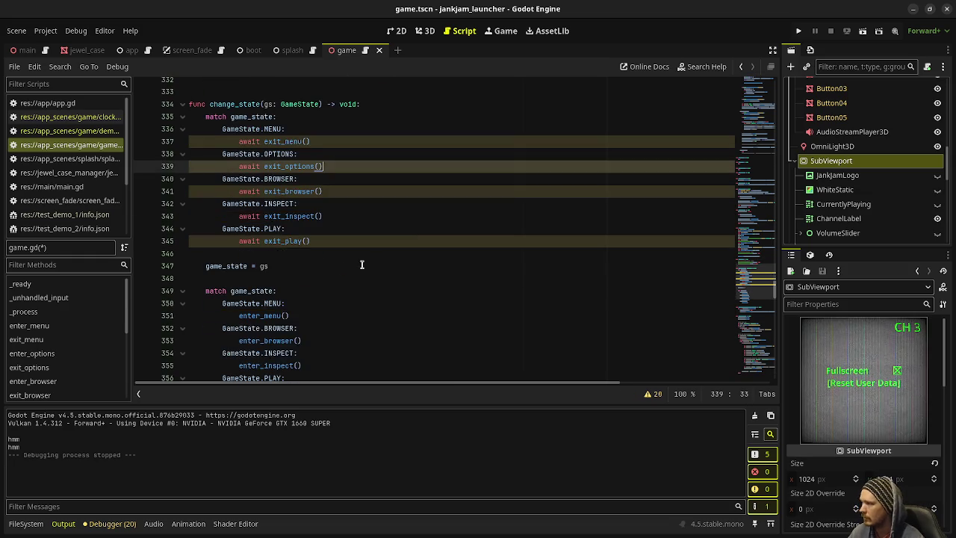
{"action": "scroll", "coordinate": [305, 290], "scroll_direction": "down", "scroll_amount": 1}
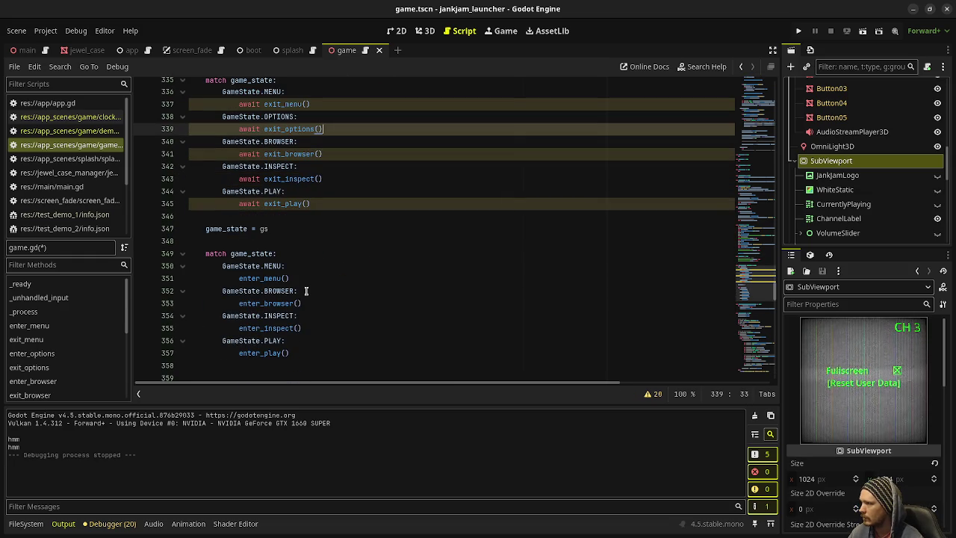
{"action": "left_click", "coordinate": [307, 273]}
{"action": "key", "text": "Return"}
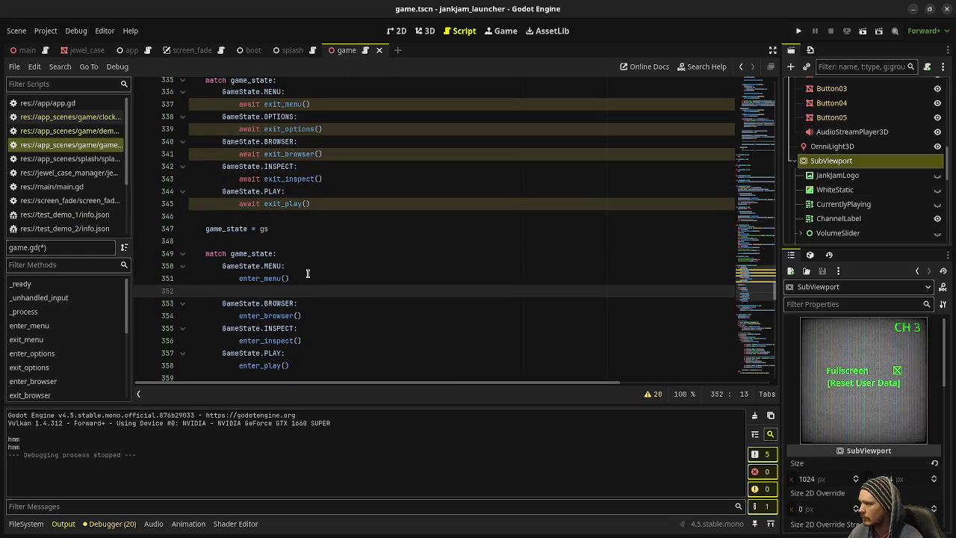
{"action": "type", "text": "GameState."}
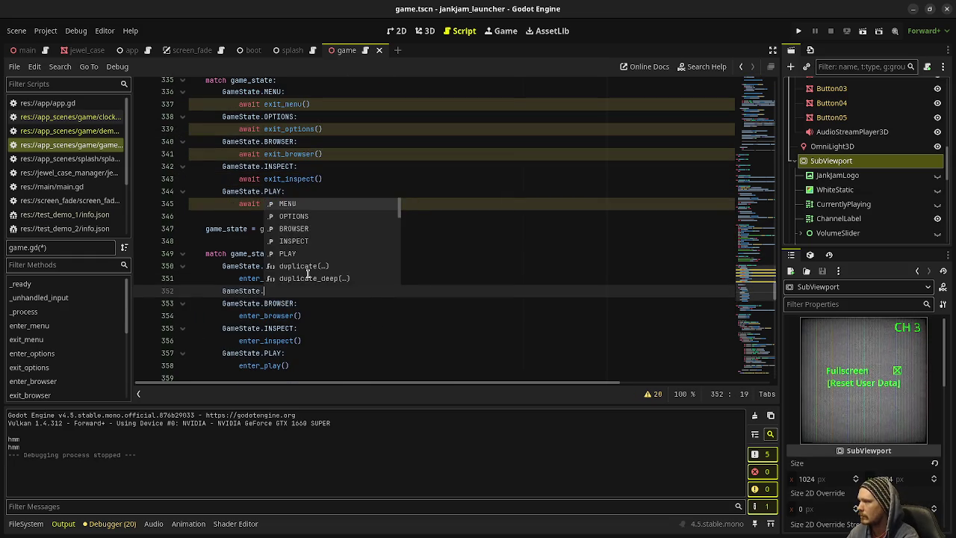
{"action": "type", "text": "OPTS:"}
{"action": "key", "text": "Return"}
{"action": "type", "text": "en"}
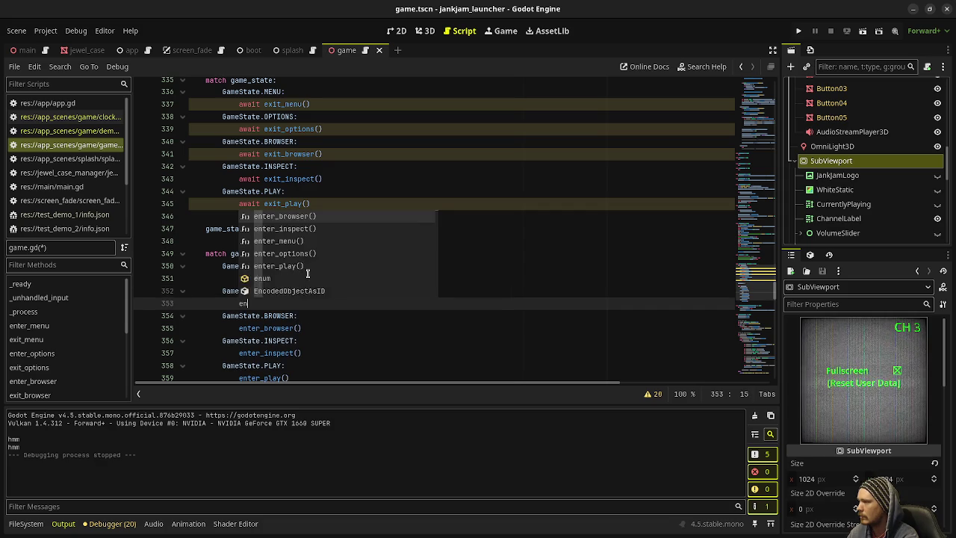
{"action": "type", "text": "ter_optio"}
{"action": "key", "text": "ctrl+s"}
{"action": "scroll", "coordinate": [307, 274], "scroll_direction": "down", "scroll_amount": 4}
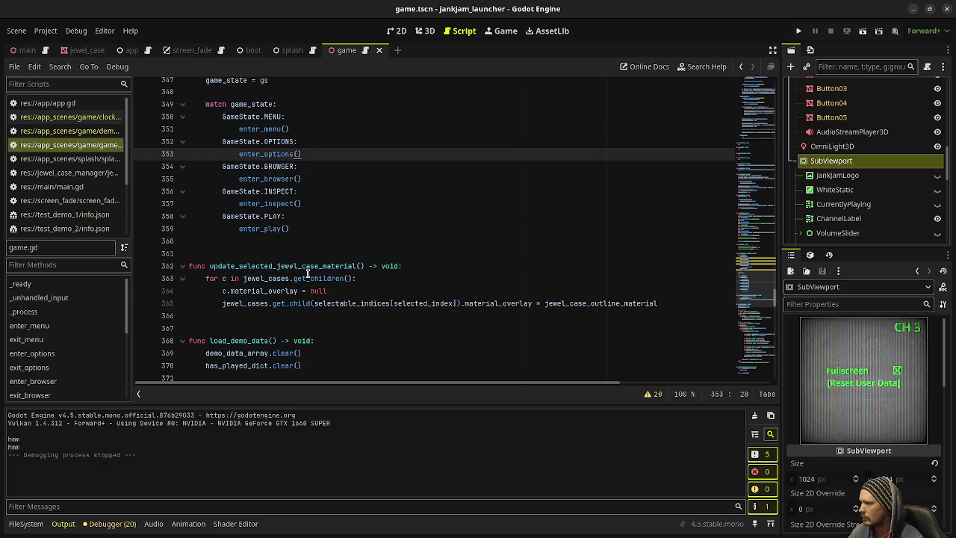
{"action": "scroll", "coordinate": [307, 274], "scroll_direction": "down", "scroll_amount": 6}
{"action": "scroll", "coordinate": [307, 287], "scroll_direction": "down", "scroll_amount": 3}
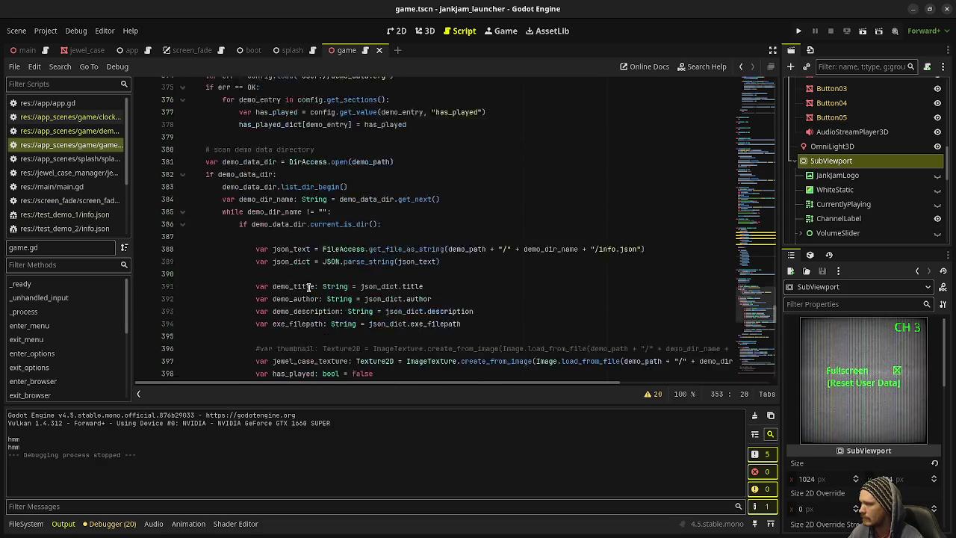
{"action": "scroll", "coordinate": [307, 287], "scroll_direction": "up", "scroll_amount": 20}
{"action": "scroll", "coordinate": [308, 287], "scroll_direction": "up", "scroll_amount": 11}
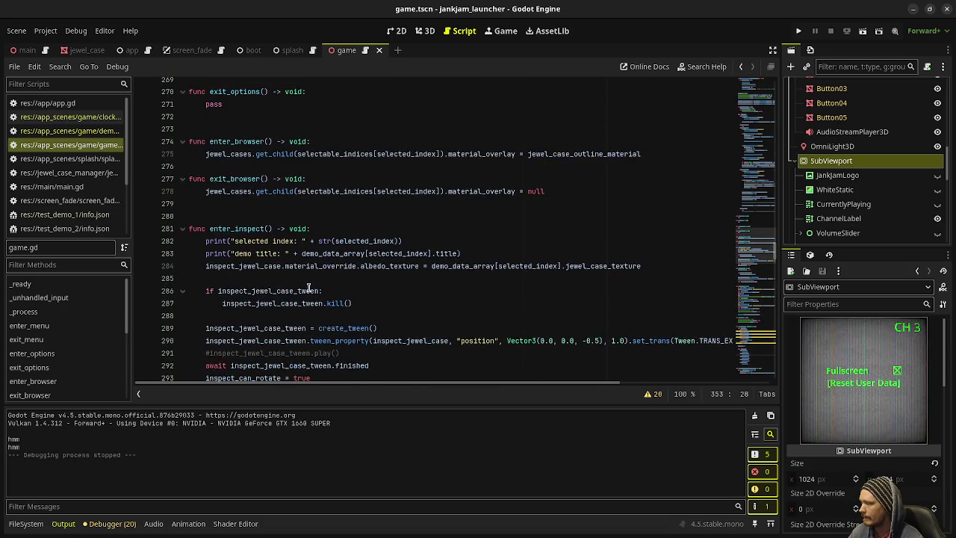
{"action": "scroll", "coordinate": [345, 257], "scroll_direction": "up", "scroll_amount": 12}
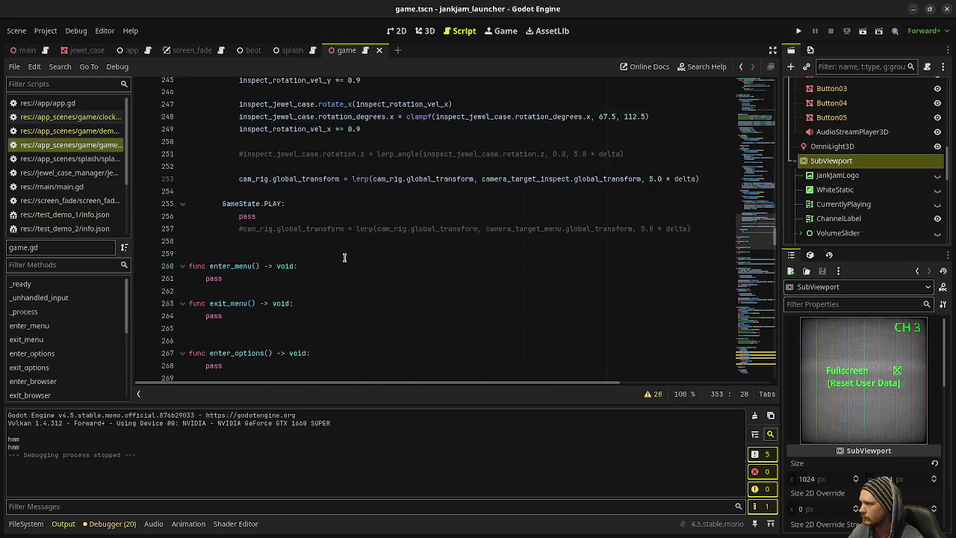
{"action": "scroll", "coordinate": [329, 274], "scroll_direction": "up", "scroll_amount": 12}
{"action": "scroll", "coordinate": [329, 277], "scroll_direction": "up", "scroll_amount": 13}
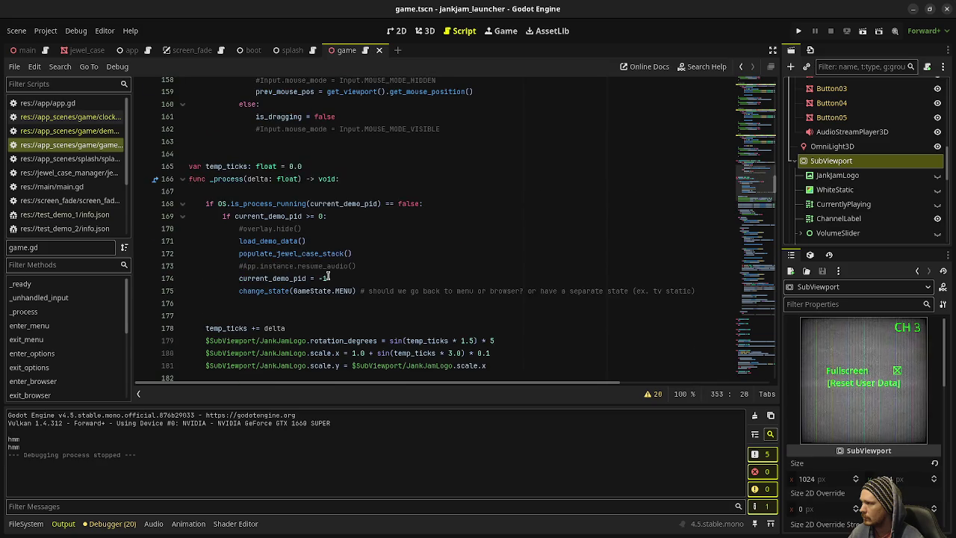
{"action": "scroll", "coordinate": [329, 277], "scroll_direction": "up", "scroll_amount": 3}
{"action": "scroll", "coordinate": [858, 180], "scroll_direction": "up", "scroll_amount": 2}
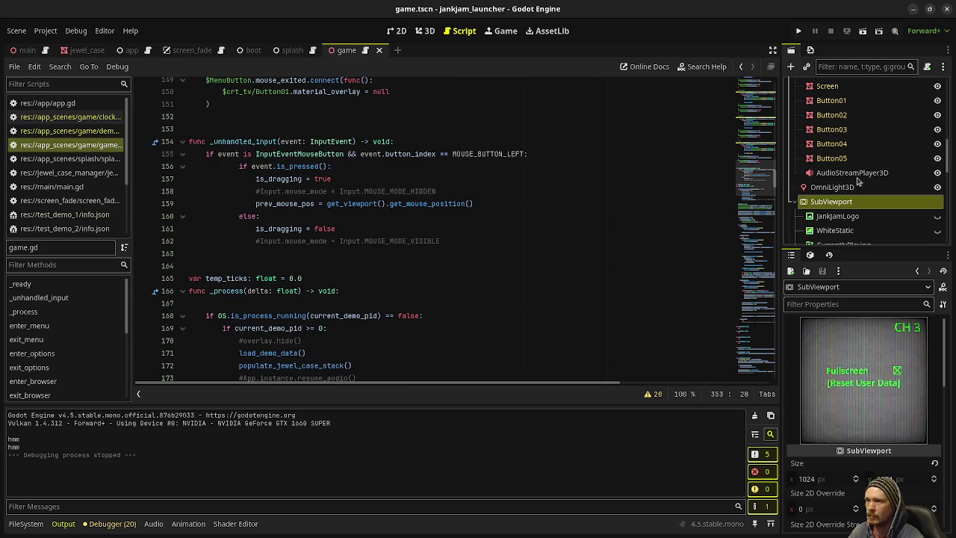
{"action": "scroll", "coordinate": [859, 179], "scroll_direction": "up", "scroll_amount": 8}
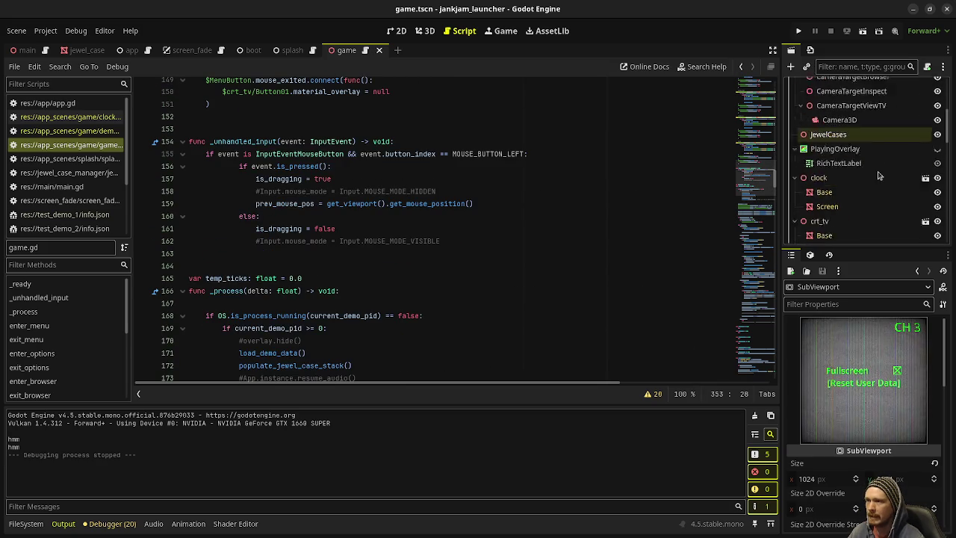
{"action": "scroll", "coordinate": [879, 174], "scroll_direction": "down", "scroll_amount": 10}
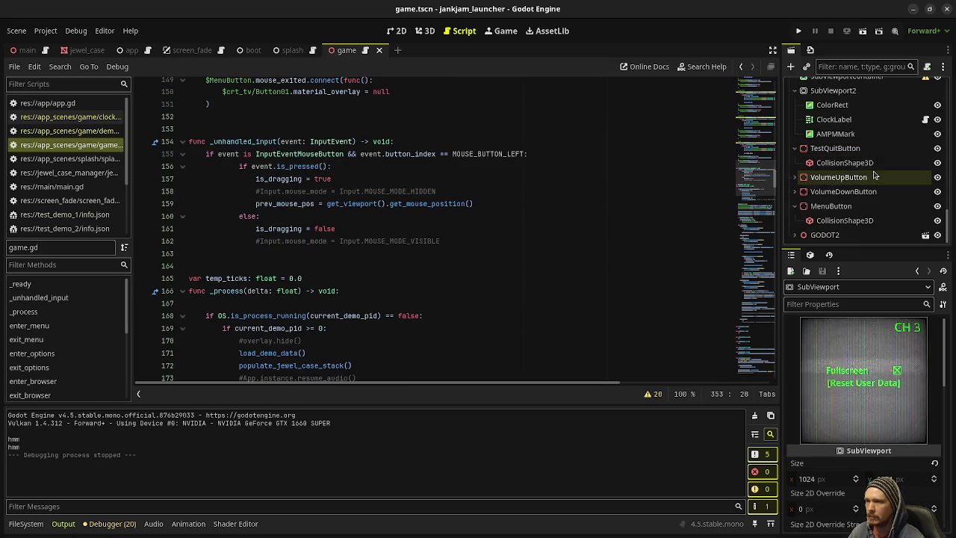
{"action": "scroll", "coordinate": [449, 258], "scroll_direction": "up", "scroll_amount": 12}
{"action": "scroll", "coordinate": [495, 249], "scroll_direction": "up", "scroll_amount": 20}
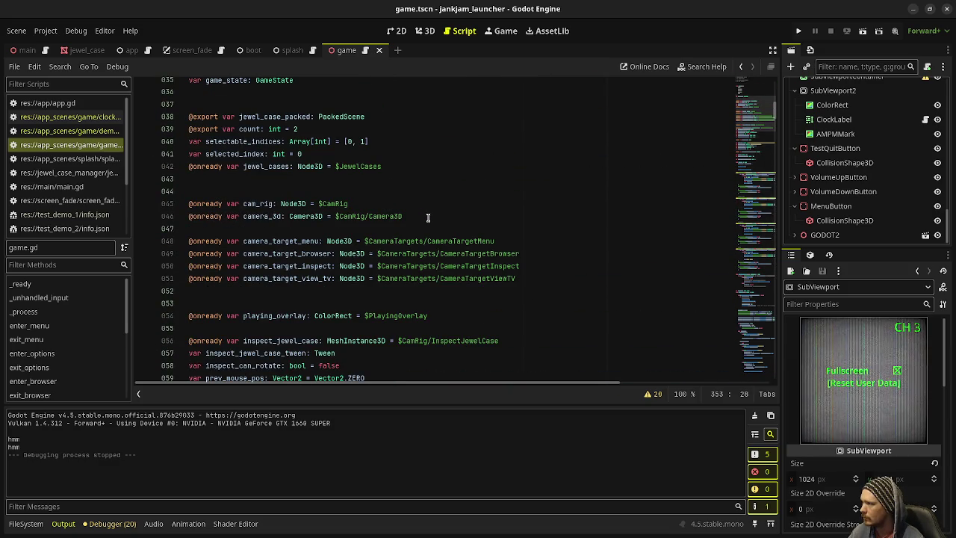
{"action": "scroll", "coordinate": [428, 217], "scroll_direction": "down", "scroll_amount": 9}
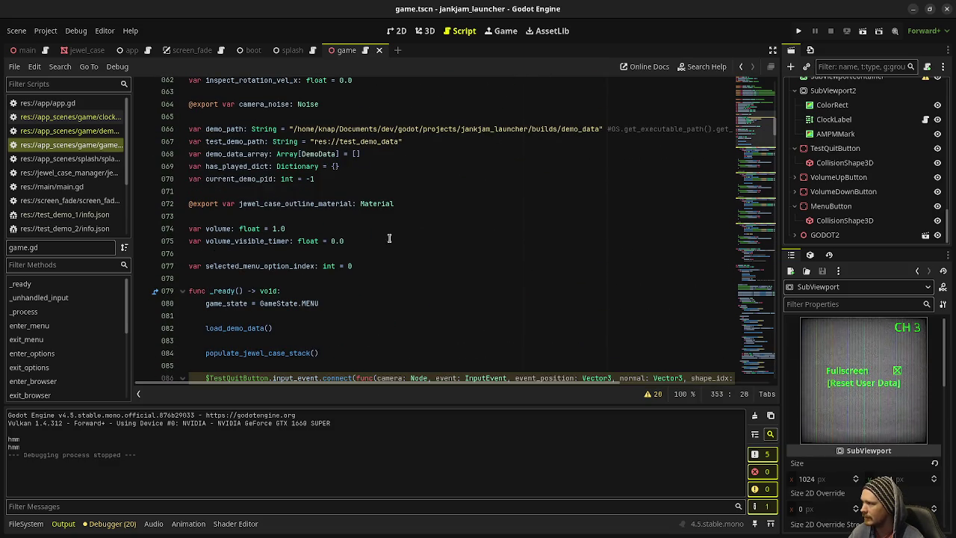
{"action": "scroll", "coordinate": [271, 266], "scroll_direction": "down", "scroll_amount": 5}
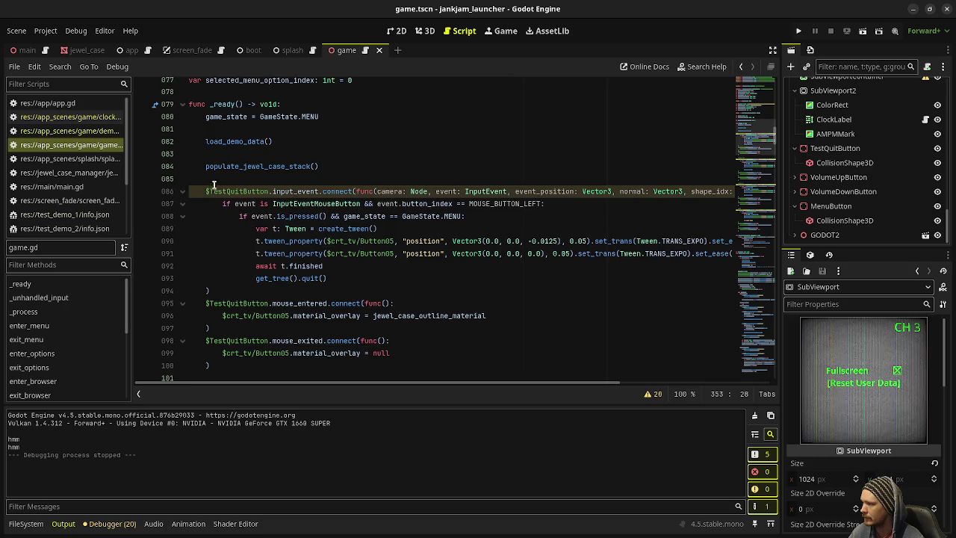
{"action": "scroll", "coordinate": [224, 276], "scroll_direction": "down", "scroll_amount": 5}
{"action": "scroll", "coordinate": [215, 293], "scroll_direction": "down", "scroll_amount": 3}
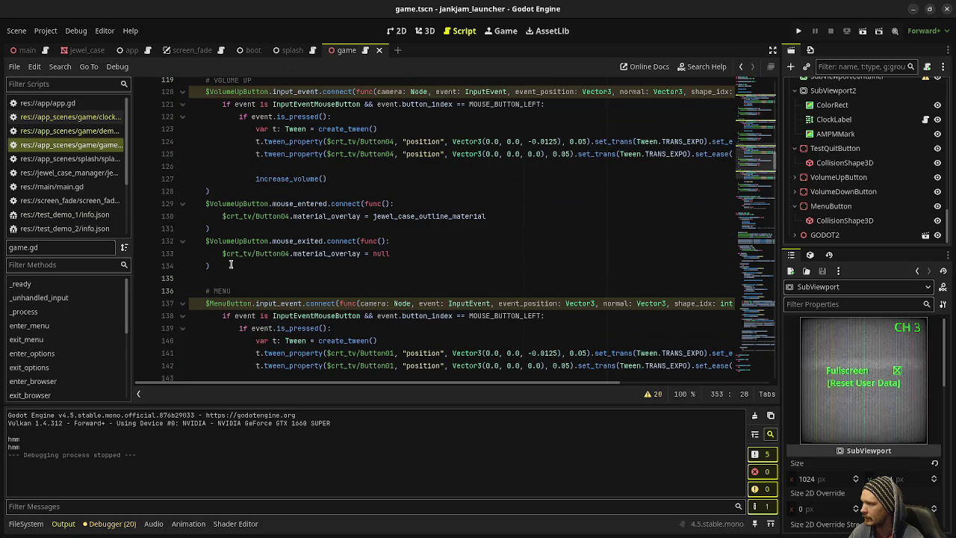
Replace print("show menu") in the MenuButton handler with change_state(GameState.OPTIONS) and save.
{"action": "scroll", "coordinate": [188, 209], "scroll_direction": "down", "scroll_amount": 8}
{"action": "left_click", "coordinate": [323, 315]}
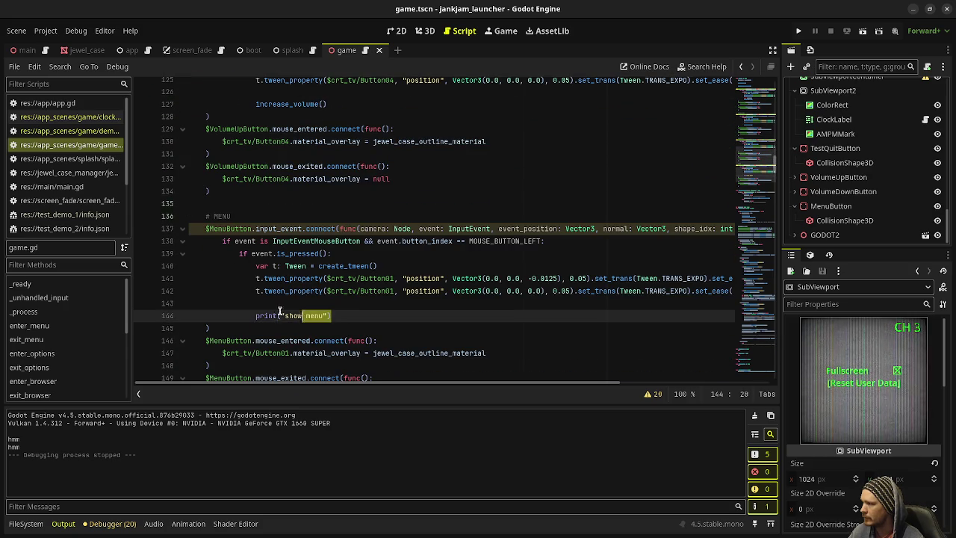
{"action": "type", "text": "change_"}
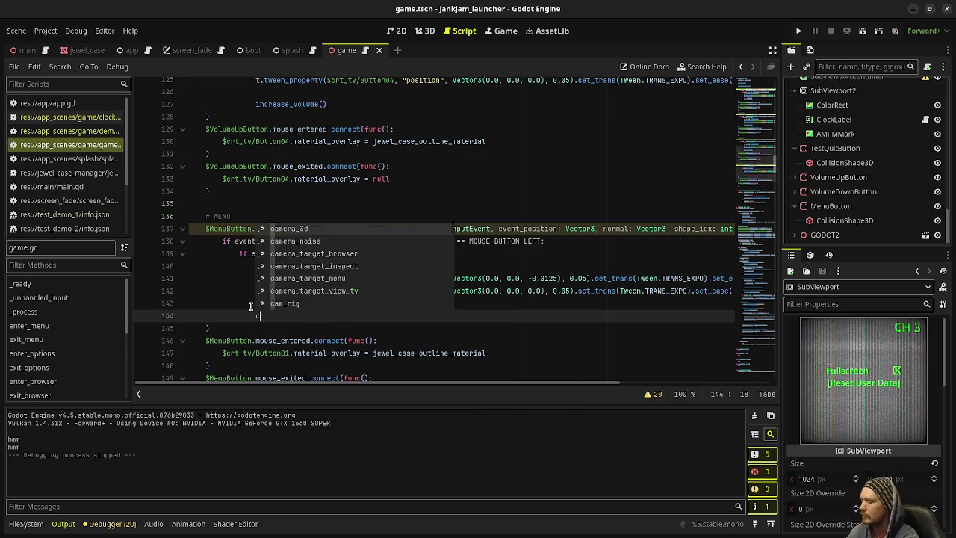
{"action": "key", "text": "Return"}
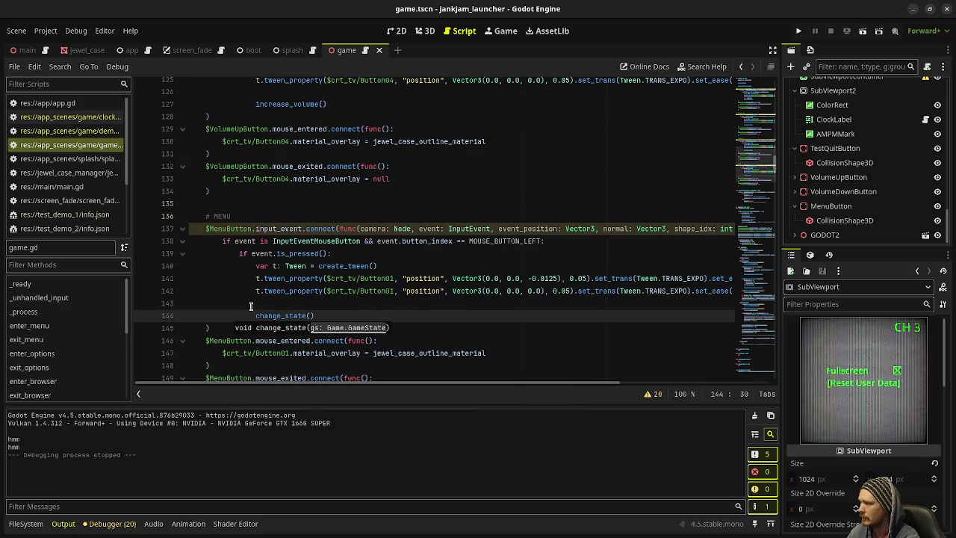
{"action": "type", "text": "GameState.OPTI"}
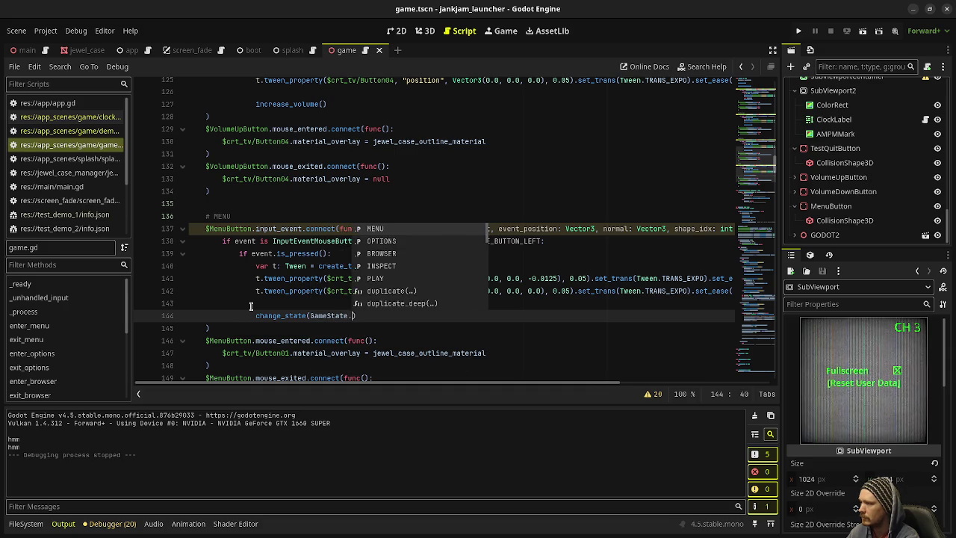
{"action": "key", "text": "Return"}
{"action": "key", "text": "ctrl+s"}
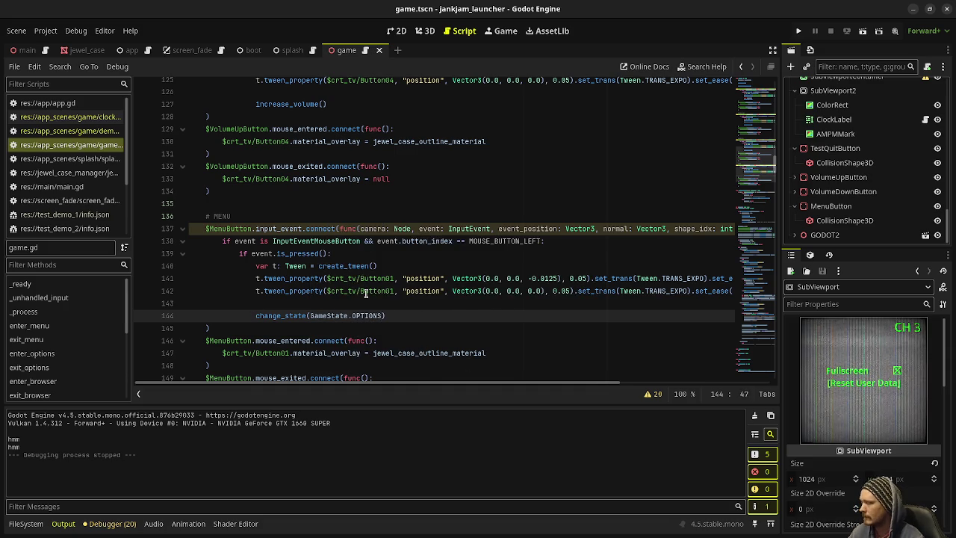
{"action": "scroll", "coordinate": [366, 294], "scroll_direction": "down", "scroll_amount": 3}
{"action": "scroll", "coordinate": [366, 293], "scroll_direction": "down", "scroll_amount": 19}
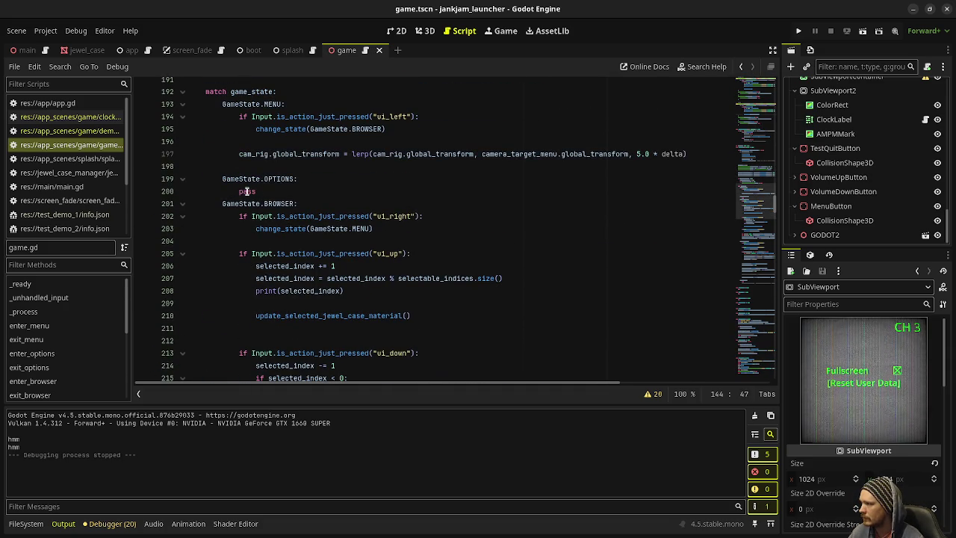
Replace the OPTIONS case's pass with an Input.is_action_just_pressed("ui_up") check holding pass.
{"action": "double_click", "coordinate": [246, 191]}
{"action": "type", "text": "if Input"}
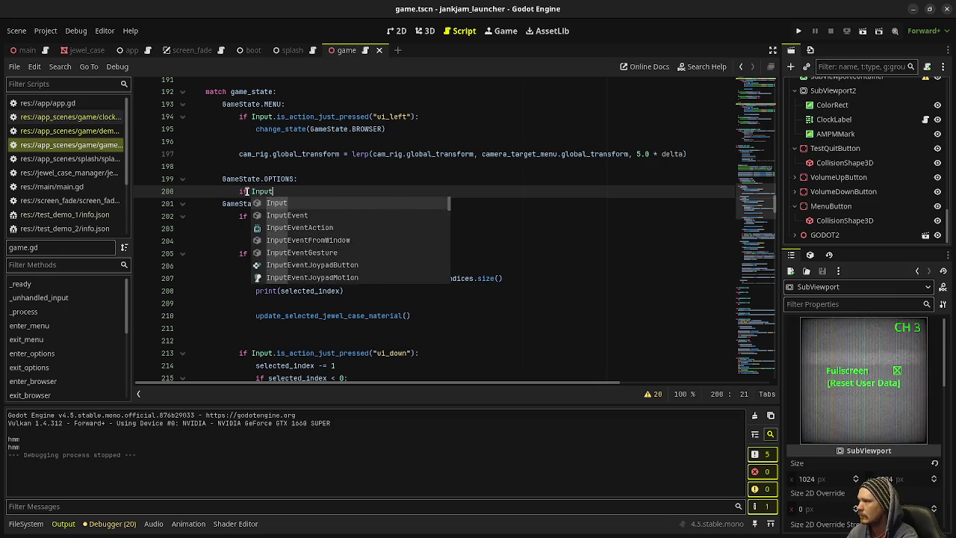
{"action": "type", "text": ".is_action_j"}
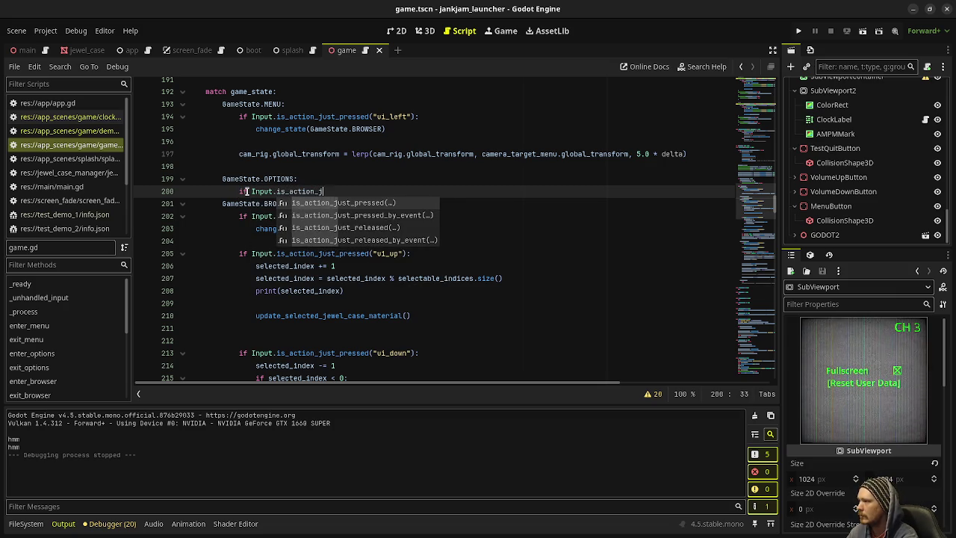
{"action": "type", "text": "ust_pressed("}
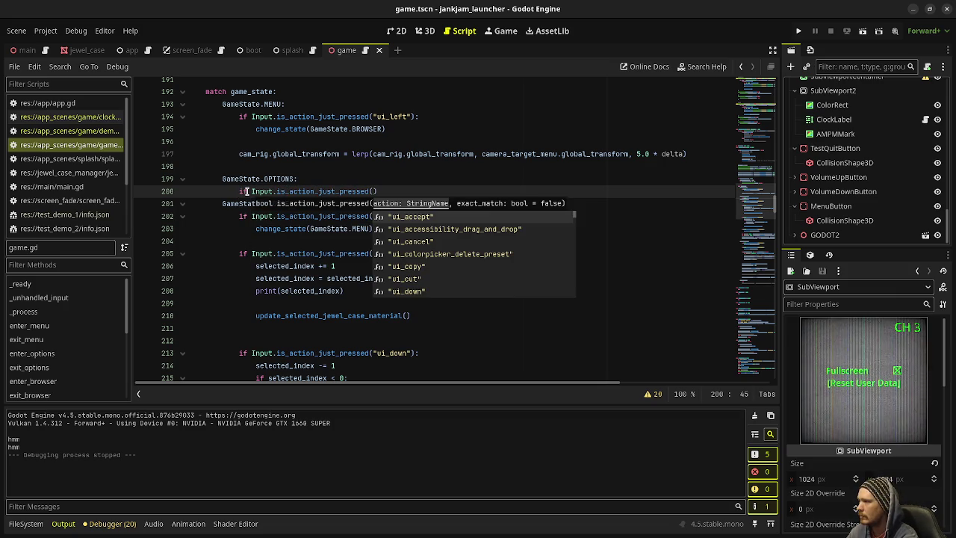
{"action": "type", "text": "\"ui_u"}
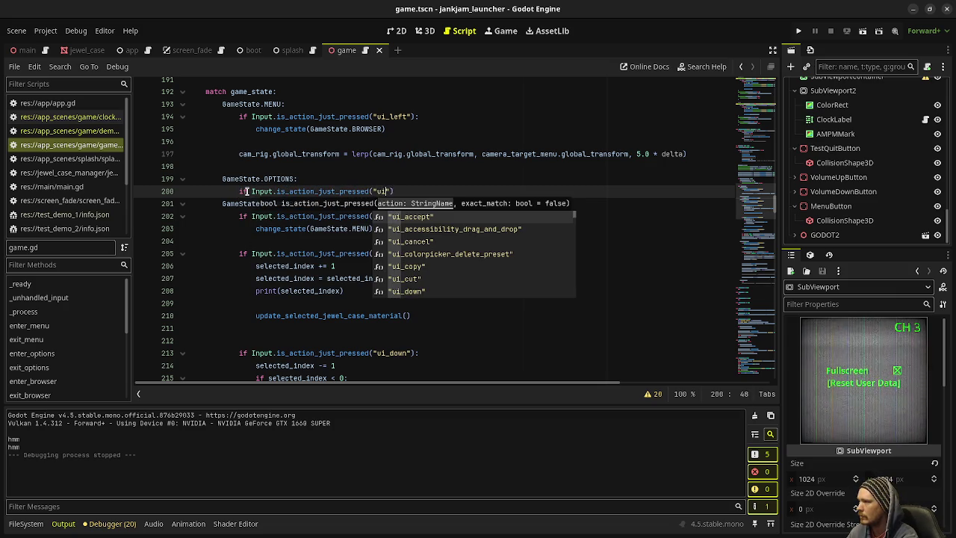
{"action": "type", "text": "p\"):"}
{"action": "key", "text": "Return"}
{"action": "type", "text": "pass"}
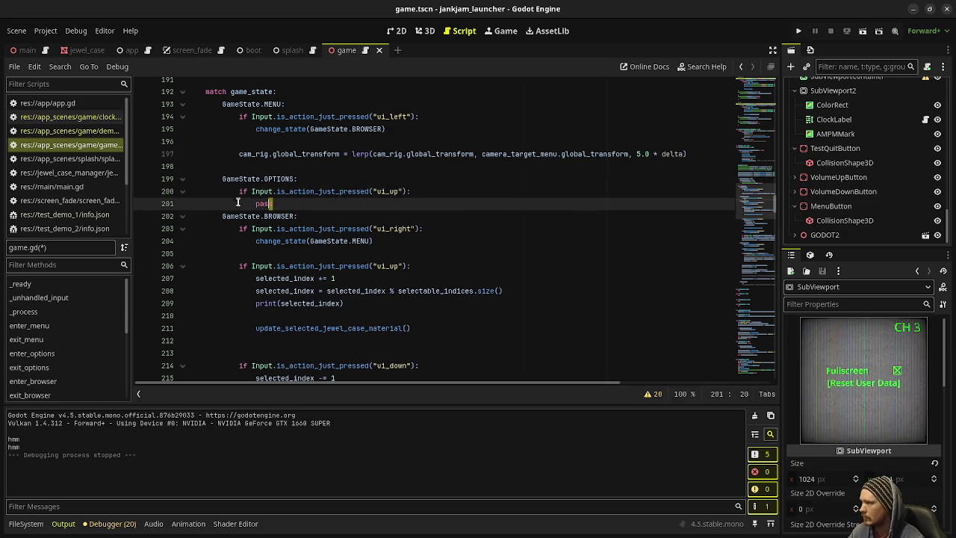
Copy the ui_up check below itself and change the copy to check ui_down.
{"action": "left_click_drag", "start_coordinate": [256, 204], "coordinate": [236, 191]}
{"action": "key", "text": "ctrl+c"}
{"action": "left_click", "coordinate": [313, 203]}
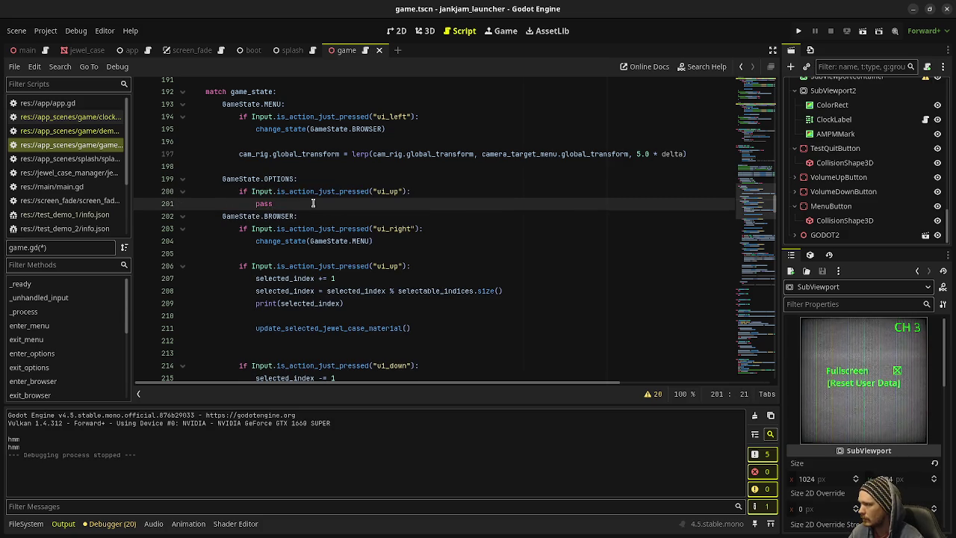
{"action": "key", "text": "Return"}
{"action": "key", "text": "Return"}
{"action": "key", "text": "ctrl+v"}
{"action": "double_click", "coordinate": [390, 228]}
{"action": "type", "text": "down"}
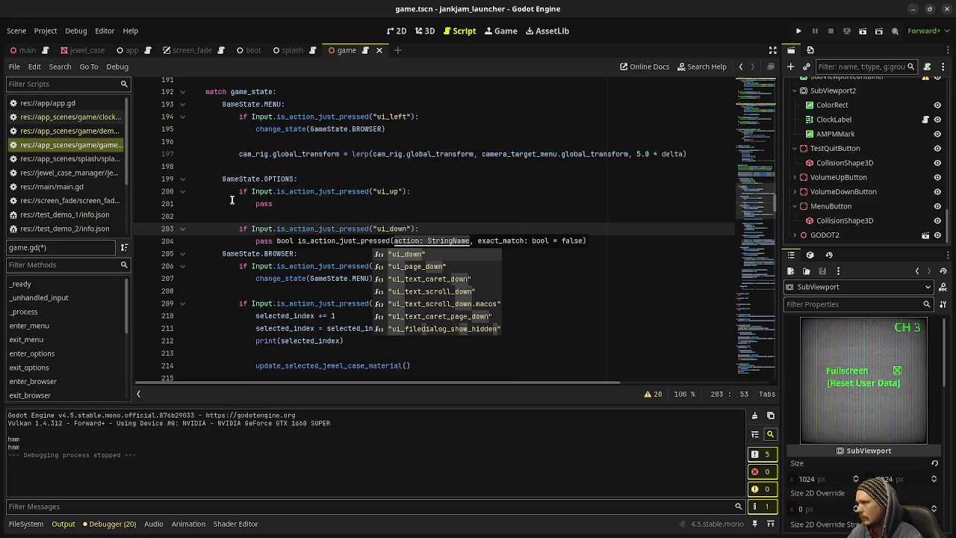
Begin replacing the ui_up branch's pass with selected_menu_option_index.
{"action": "double_click", "coordinate": [263, 203]}
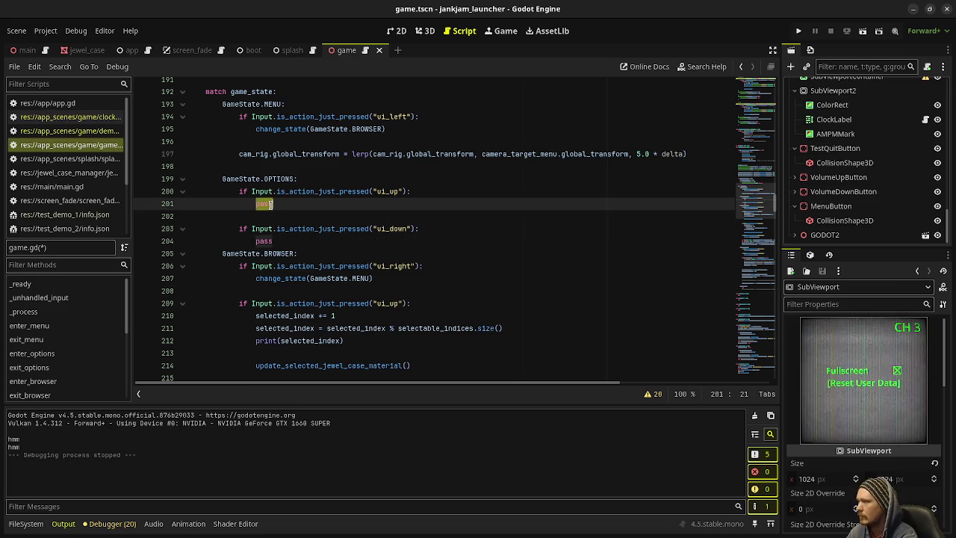
{"action": "type", "text": "sel"}
{"action": "key", "text": "Down"}
{"action": "key", "text": "Down"}
Make the ui_up branch decrement selected_menu_option_index by 1.
{"action": "key", "text": "Return"}
{"action": "type", "text": "-="}
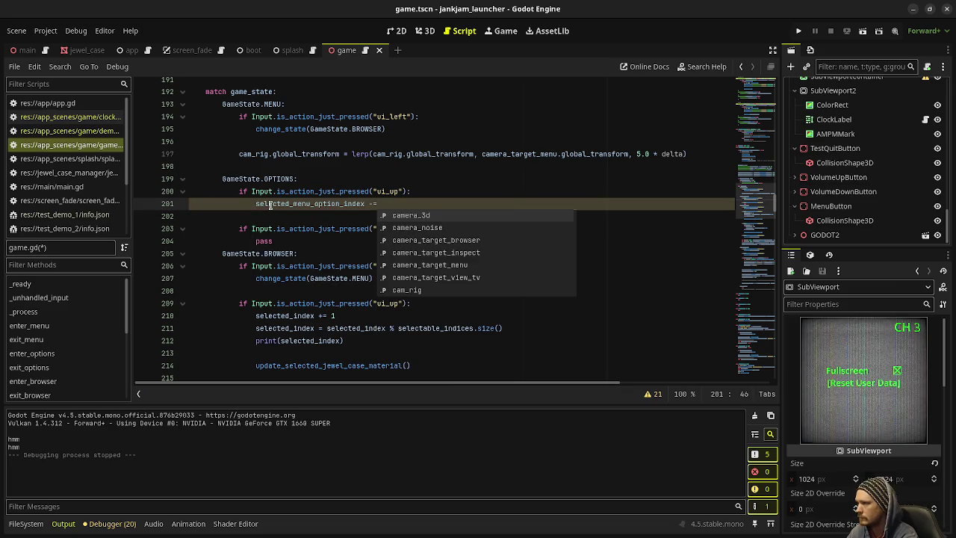
{"action": "type", "text": " 1"}
{"action": "key", "text": "Return"}
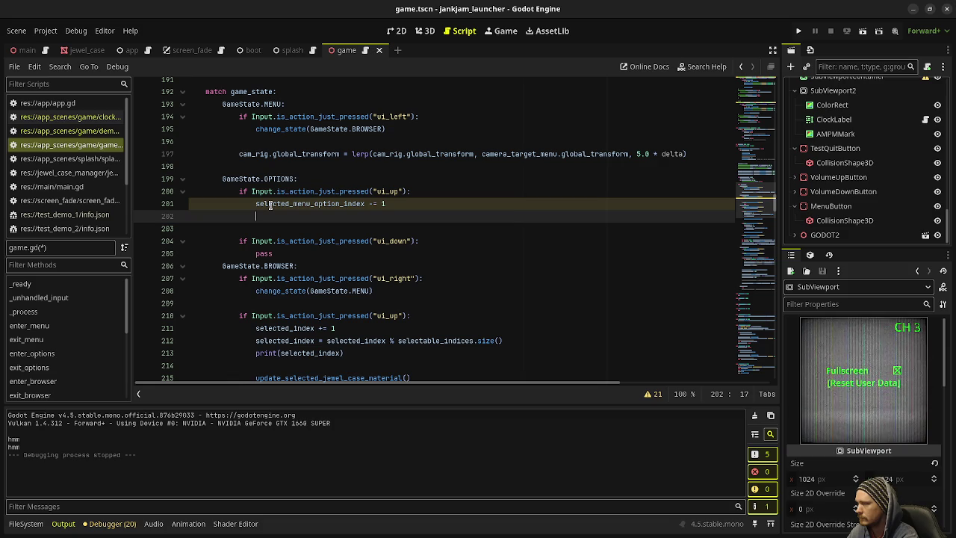
Below the decrement, wrap selected_menu_option_index to 1 when it drops below 0.
{"action": "type", "text": "if selec"}
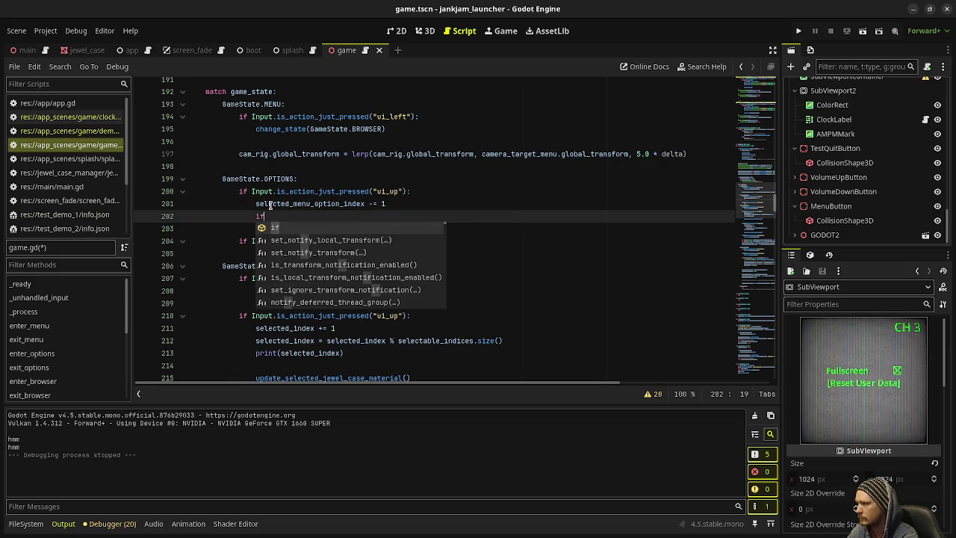
{"action": "key", "text": "Down"}
{"action": "key", "text": "Down"}
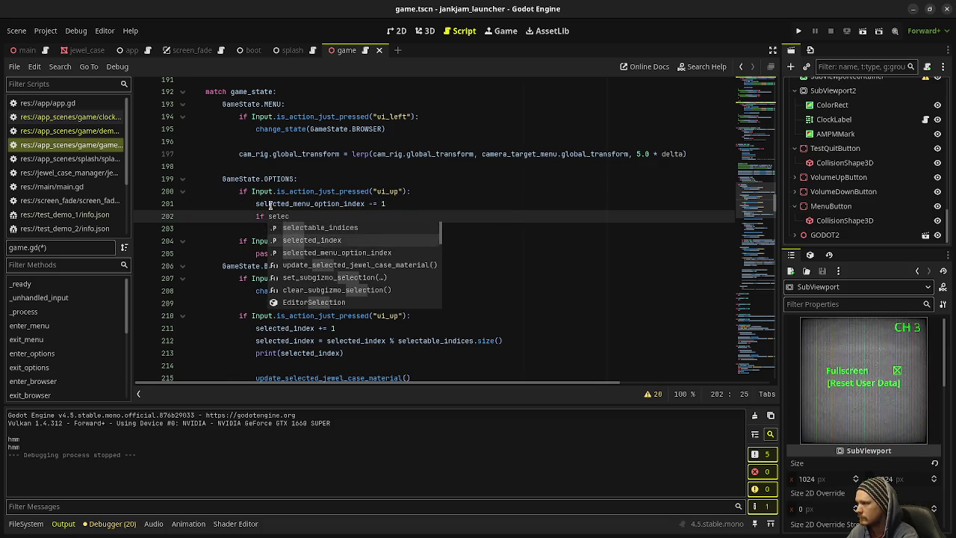
{"action": "key", "text": "Return"}
{"action": "type", "text": "="}
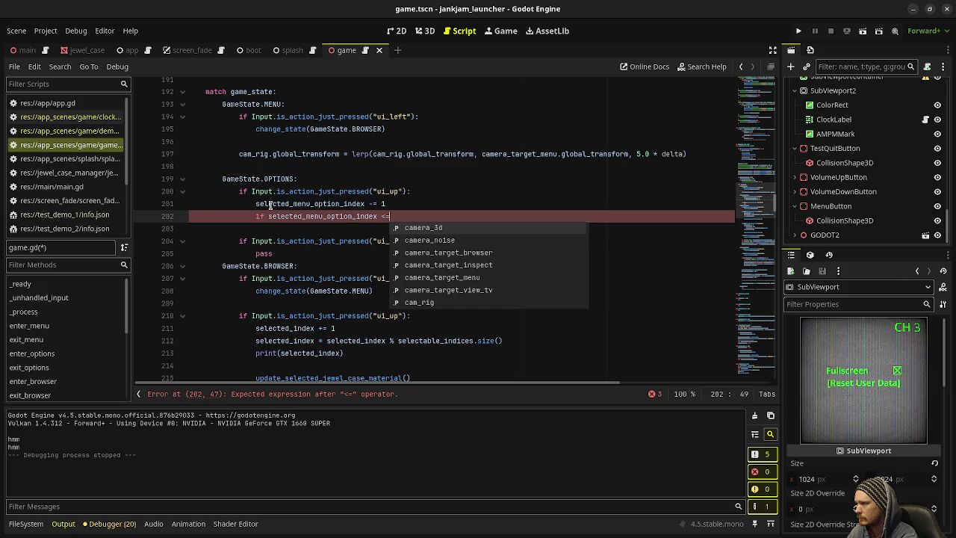
{"action": "key", "text": "BackSpace"}
{"action": "type", "text": "0"}
{"action": "key", "text": "Return"}
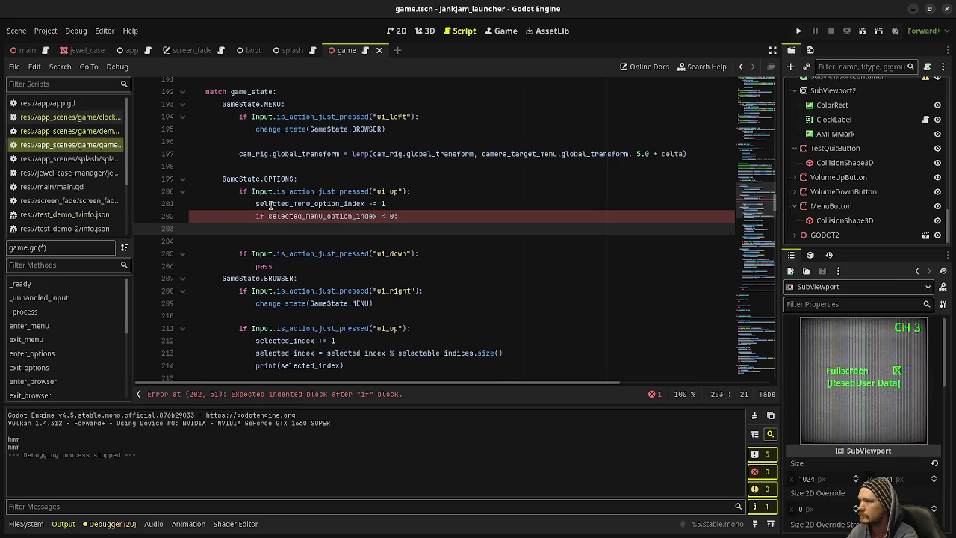
{"action": "type", "text": "selec"}
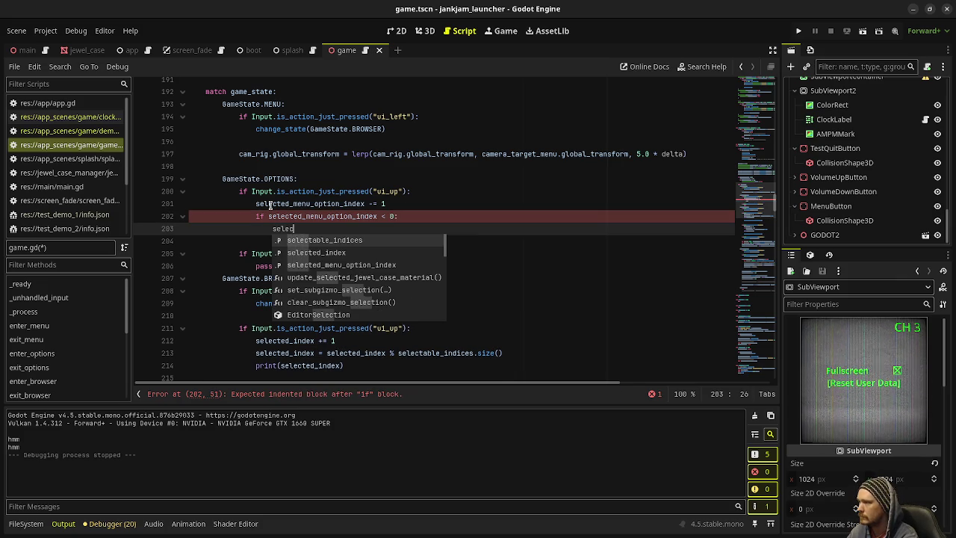
{"action": "key", "text": "Down"}
{"action": "key", "text": "Return"}
{"action": "type", "text": "= 1"}
{"action": "key", "text": "Return"}
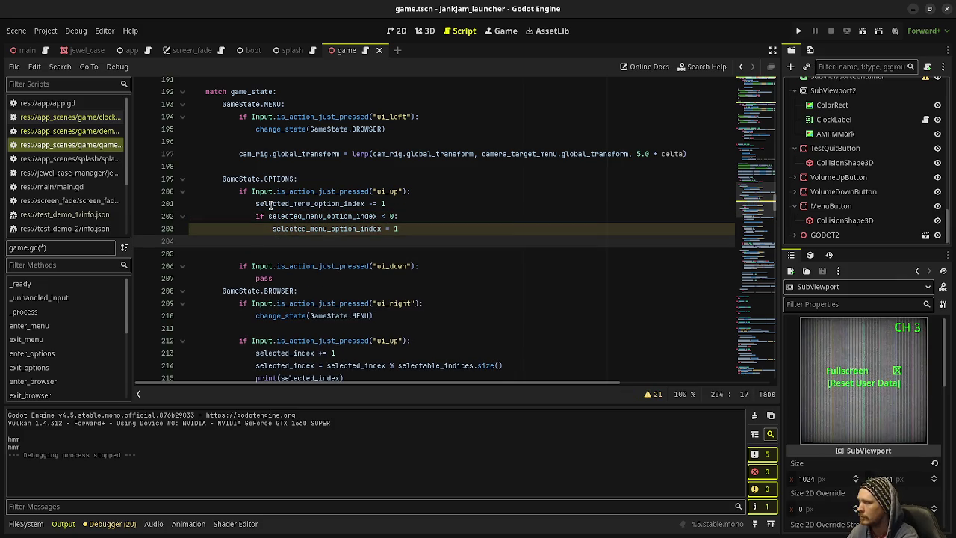
{"action": "type", "text": "elif sele"}
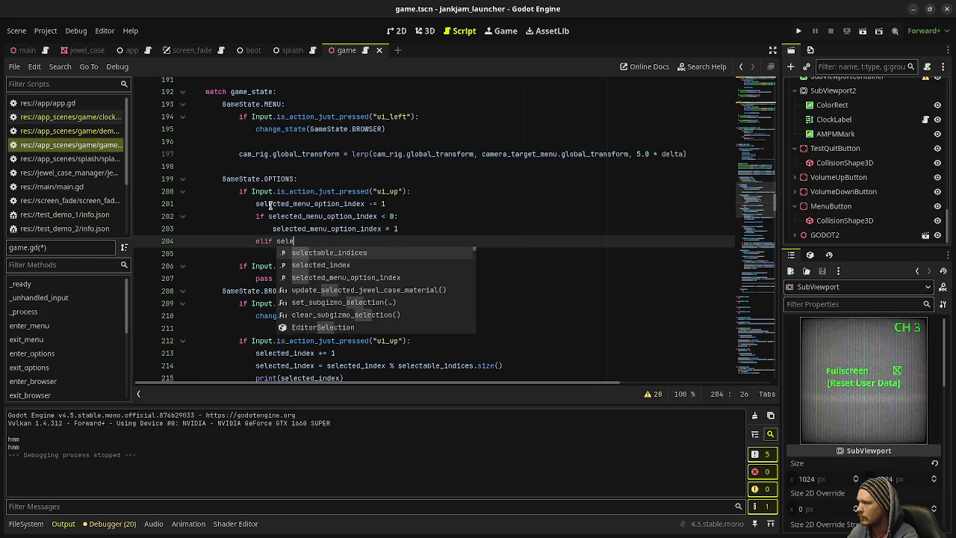
{"action": "key", "text": "BackSpace"}
{"action": "key", "text": "BackSpace"}
{"action": "key", "text": "BackSpace"}
{"action": "key", "text": "BackSpace"}
{"action": "key", "text": "BackSpace"}
{"action": "key", "text": "BackSpace"}
{"action": "key", "text": "BackSpace"}
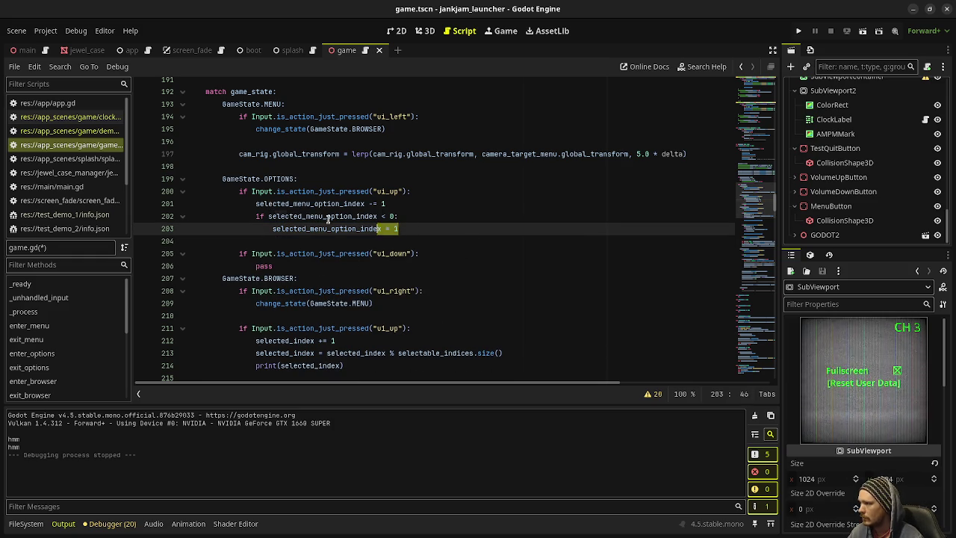
Paste the code into the ui_down branch, adjust it to wrap back to 0 past 1, and save.
{"action": "left_click_drag", "start_coordinate": [400, 228], "coordinate": [256, 203]}
{"action": "double_click", "coordinate": [266, 267]}
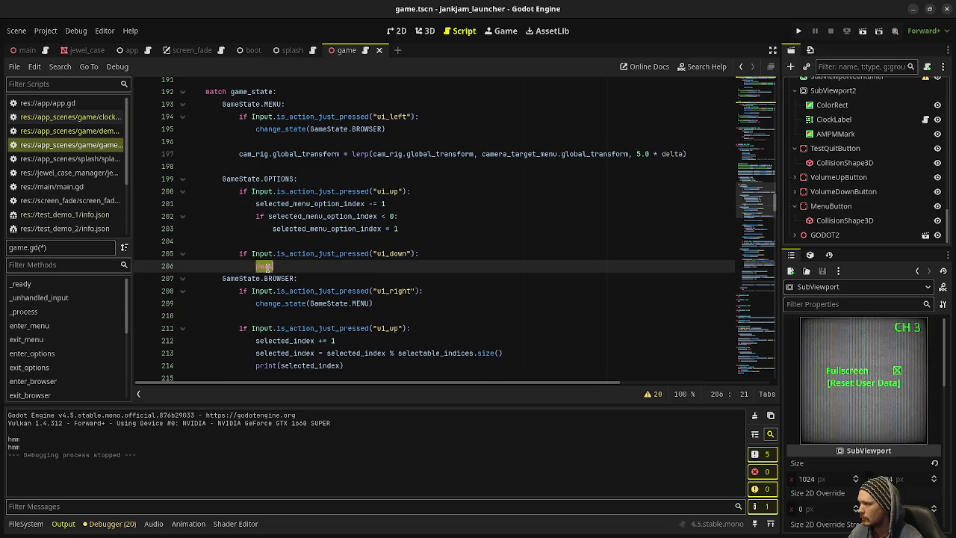
{"action": "key", "text": "ctrl+v"}
{"action": "key", "text": "Return"}
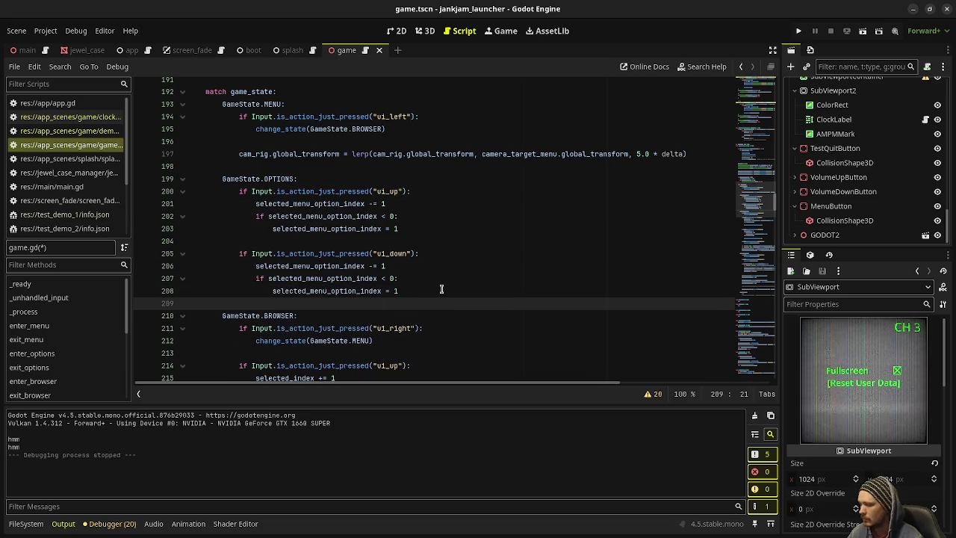
{"action": "left_click", "coordinate": [441, 289]}
{"action": "key", "text": "BackSpace"}
{"action": "type", "text": "0"}
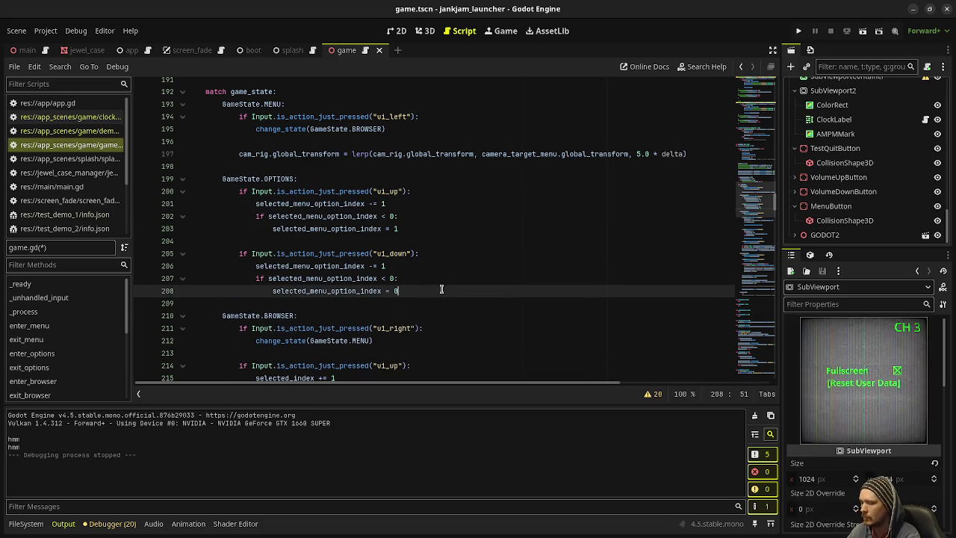
{"action": "key", "text": "Up"}
{"action": "key", "text": "Up"}
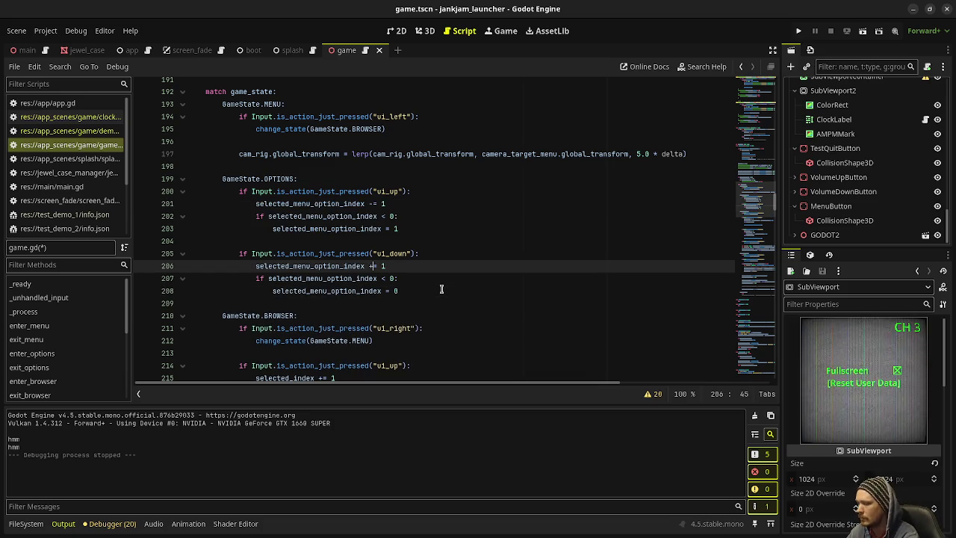
{"action": "left_click", "coordinate": [380, 276]}
{"action": "key", "text": "Right"}
{"action": "type", "text": ">="}
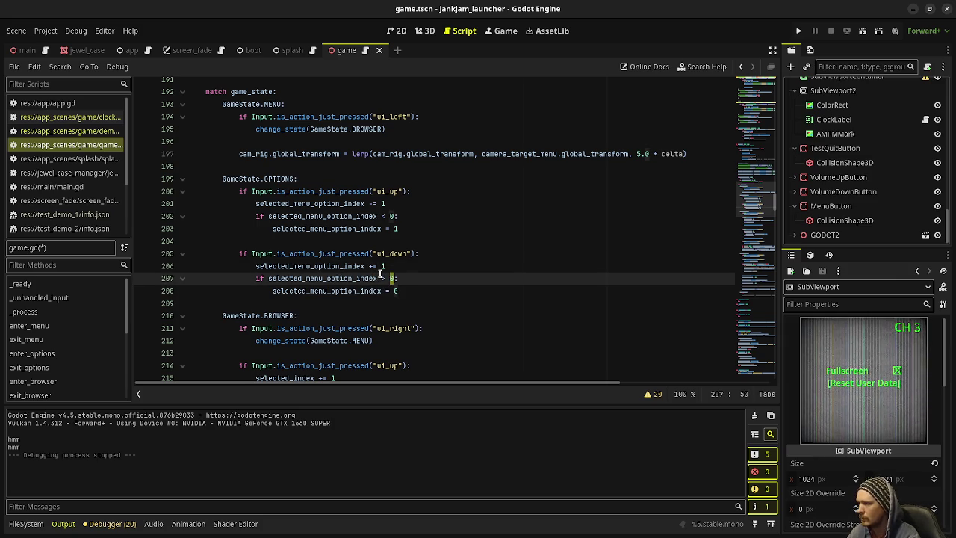
{"action": "type", "text": "1"}
{"action": "key", "text": "ctrl+s"}
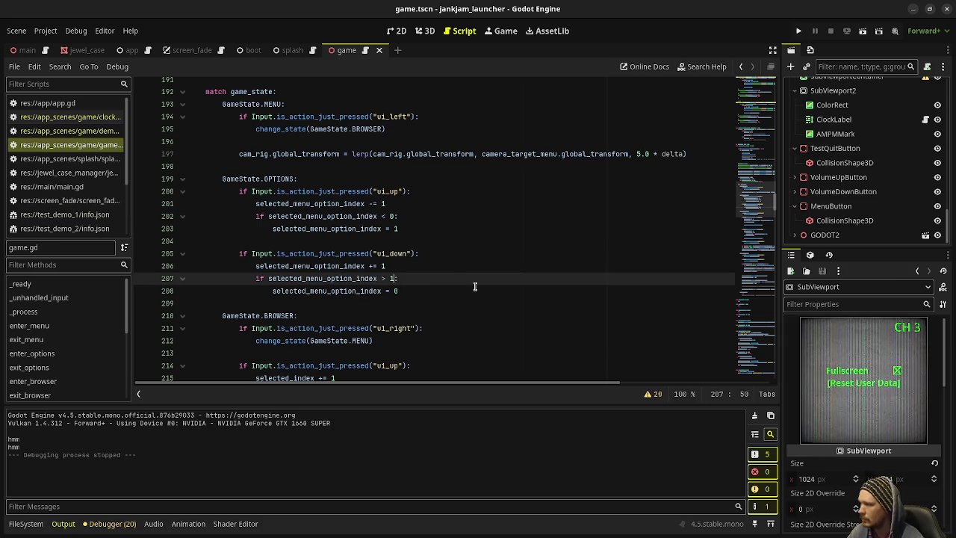
Open a blank line below the ui_up branch code.
{"action": "key", "text": "Up"}
{"action": "key", "text": "Up"}
{"action": "key", "text": "Up"}
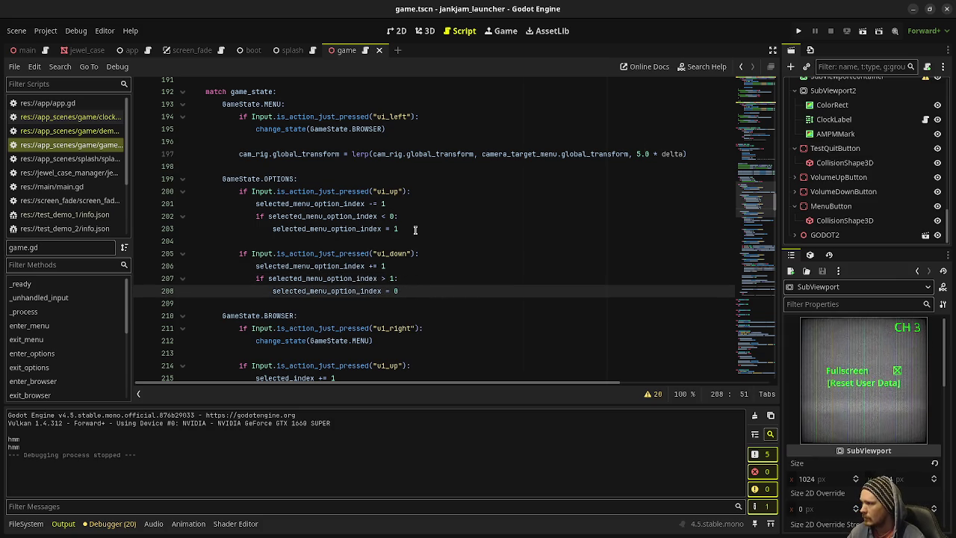
{"action": "left_click", "coordinate": [417, 292]}
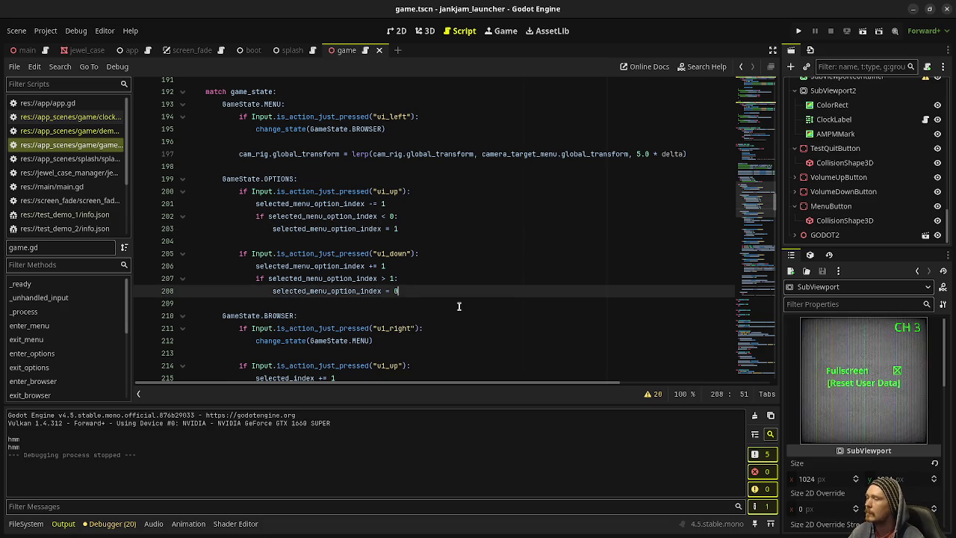
{"action": "left_click", "coordinate": [418, 230]}
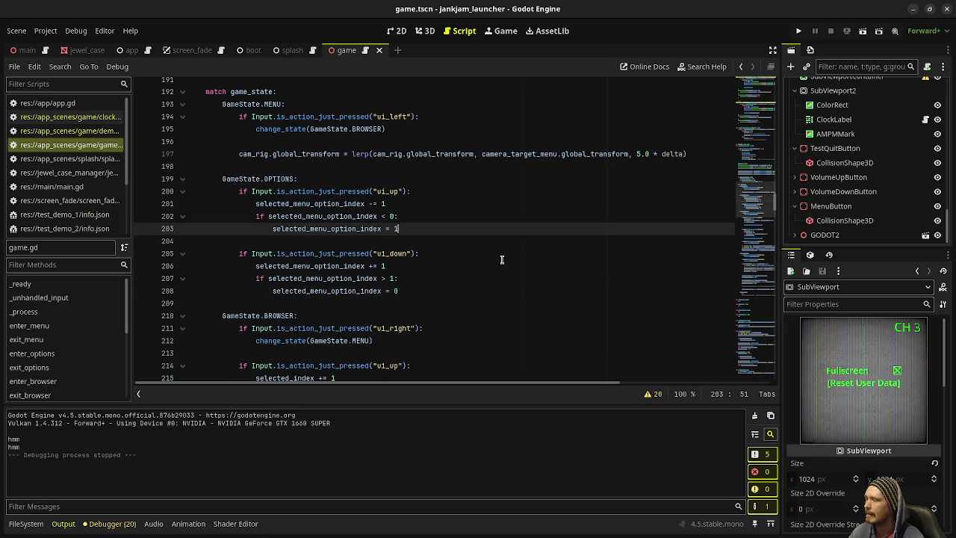
{"action": "key", "text": "Return"}
{"action": "key", "text": "Return"}
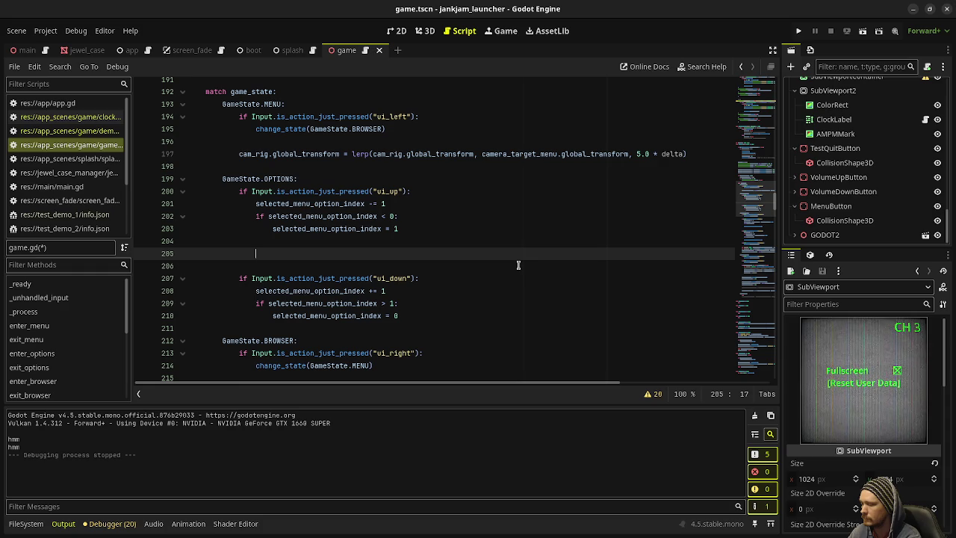
Scroll the Scene dock up to show the VBoxContainer with HBoxContainer and HBoxContainer2.
{"action": "scroll", "coordinate": [824, 193], "scroll_direction": "up", "scroll_amount": 5}
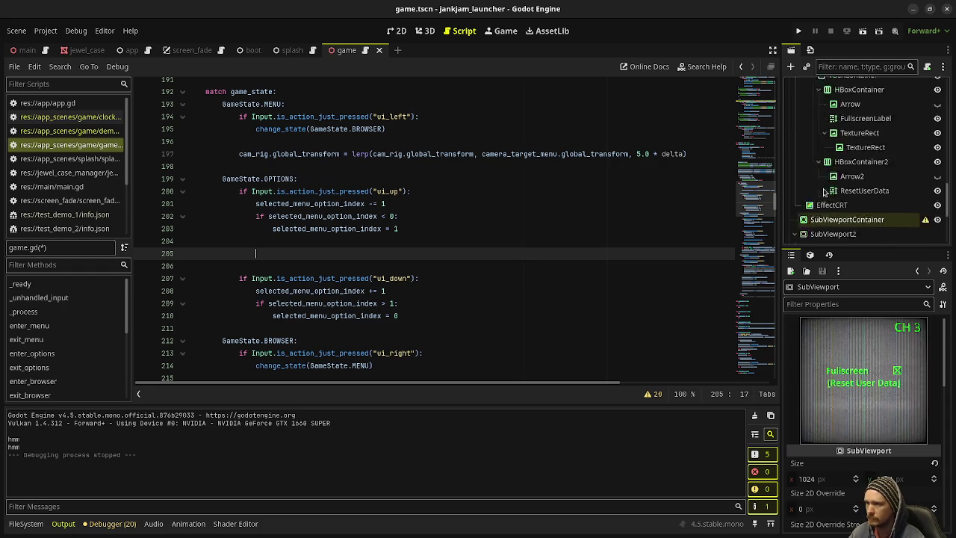
{"action": "scroll", "coordinate": [824, 193], "scroll_direction": "up", "scroll_amount": 2}
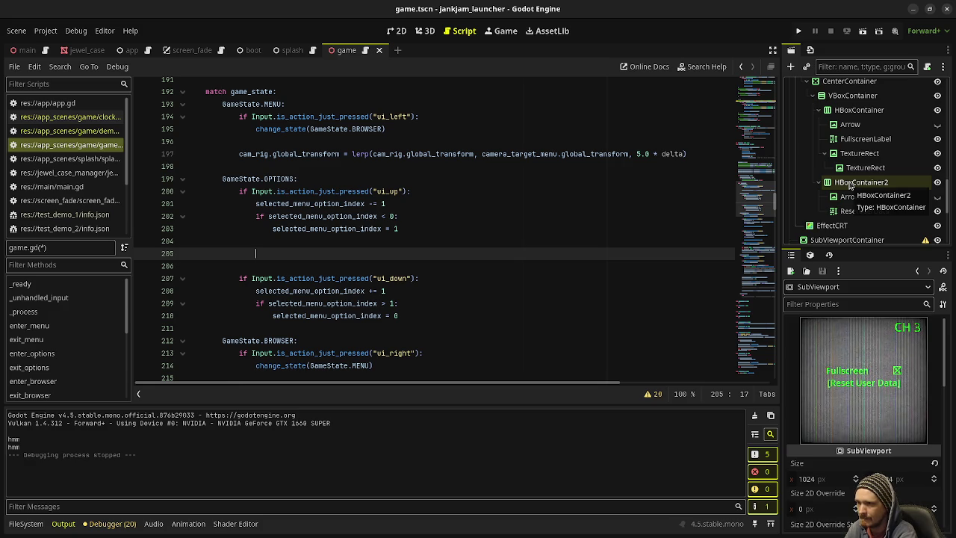
In the Scene dock, rename HBoxContainer to FullscreenOption and HBoxContainer2 to ResetUserDataOption.
{"action": "left_click", "coordinate": [861, 110]}
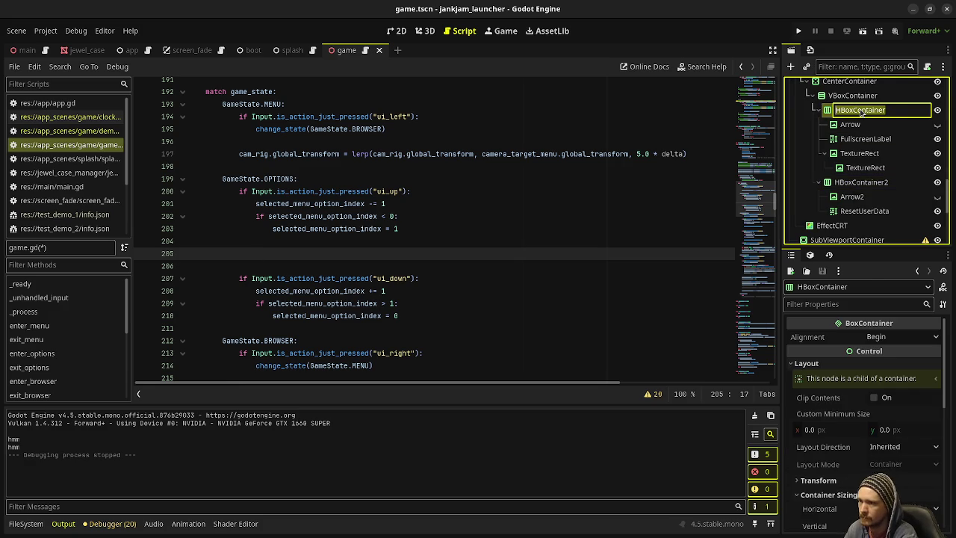
{"action": "type", "text": "FullscreenOption"}
{"action": "key", "text": "Return"}
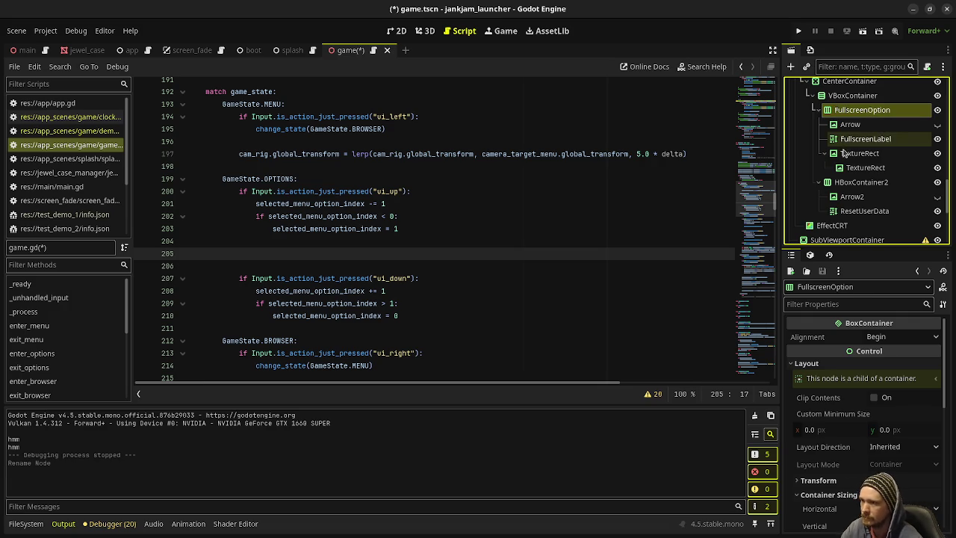
{"action": "left_click", "coordinate": [852, 182]}
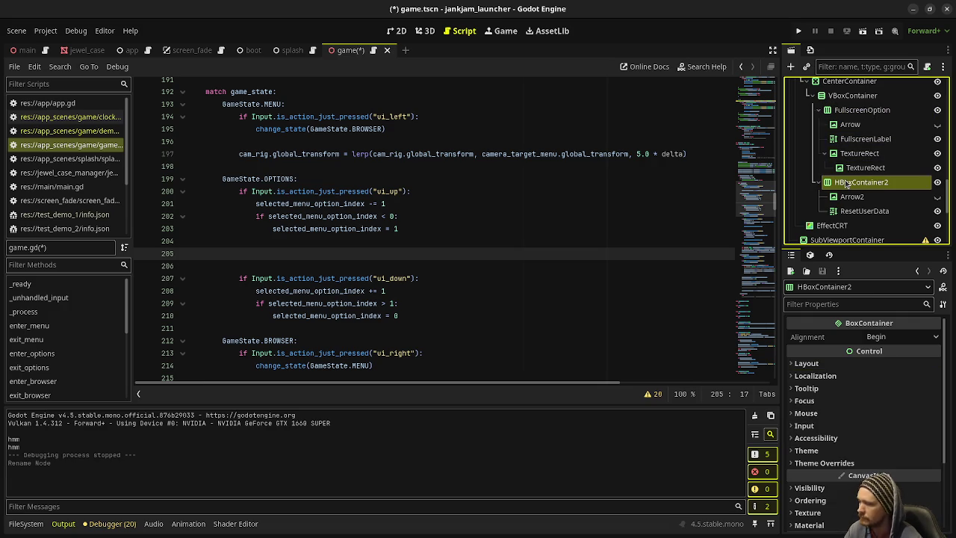
{"action": "left_click", "coordinate": [847, 183]}
{"action": "type", "text": "Res"}
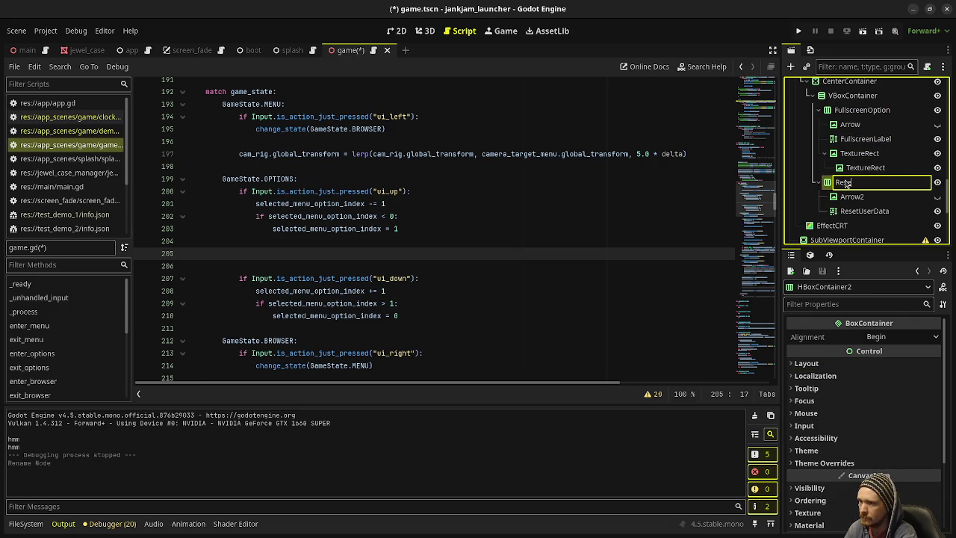
{"action": "type", "text": "etUserDataOption"}
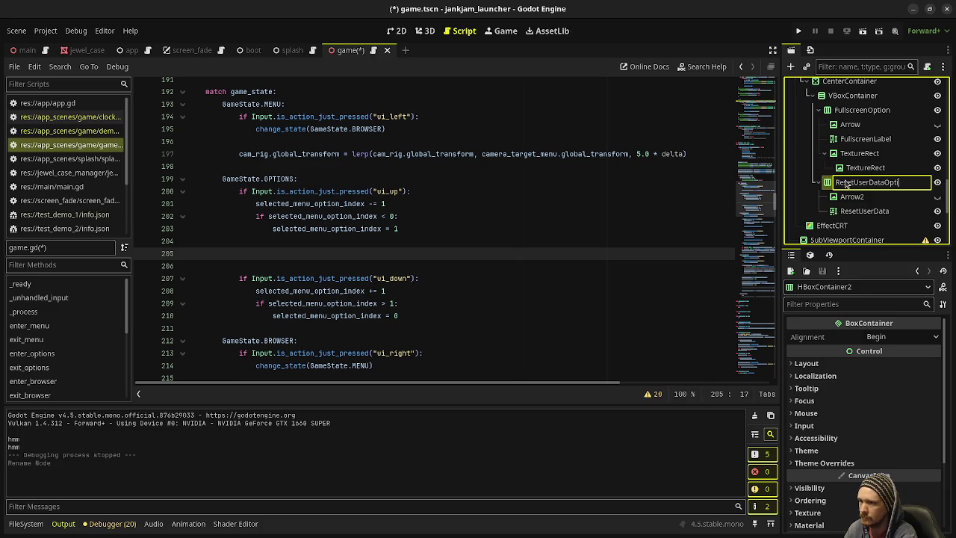
{"action": "key", "text": "Return"}
Type stray text on line 205 of game.gd, producing an undeclared 'asdf' error.
{"action": "left_click", "coordinate": [336, 252]}
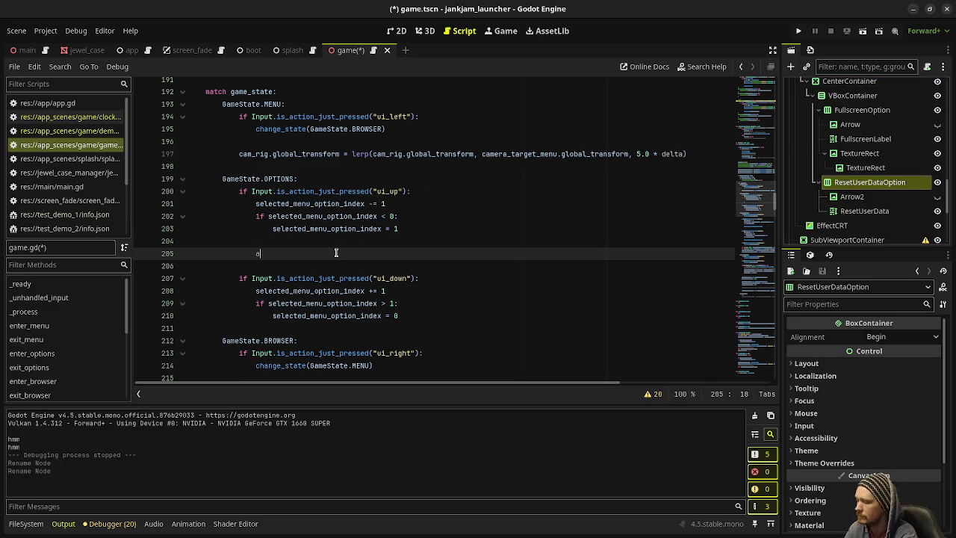
{"action": "type", "text": "sdf"}
{"action": "scroll", "coordinate": [504, 165], "scroll_direction": "up", "scroll_amount": 20}
{"action": "scroll", "coordinate": [505, 166], "scroll_direction": "up", "scroll_amount": 20}
{"action": "scroll", "coordinate": [379, 189], "scroll_direction": "down", "scroll_amount": 10}
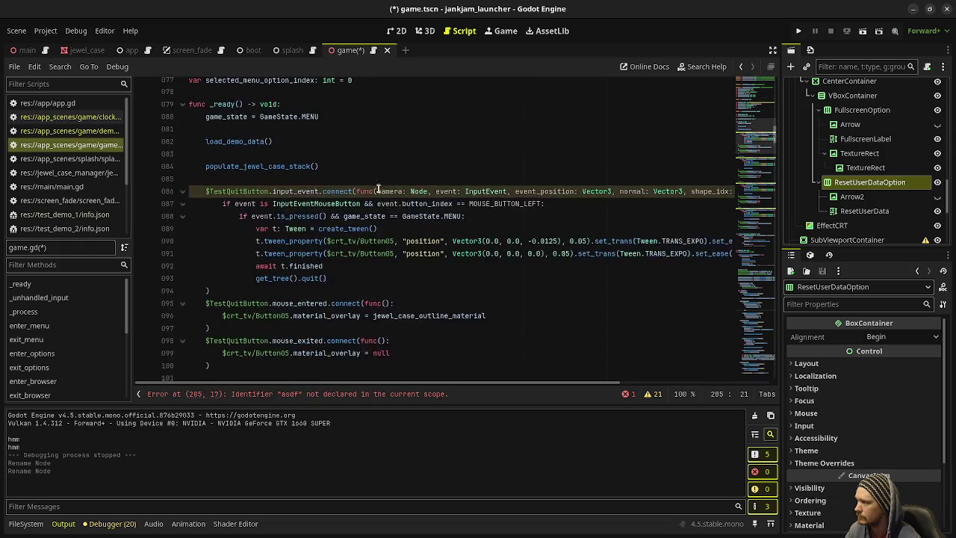
{"action": "scroll", "coordinate": [379, 189], "scroll_direction": "up", "scroll_amount": 4}
{"action": "left_click", "coordinate": [372, 228]}
{"action": "key", "text": "Return"}
{"action": "key", "text": "Return"}
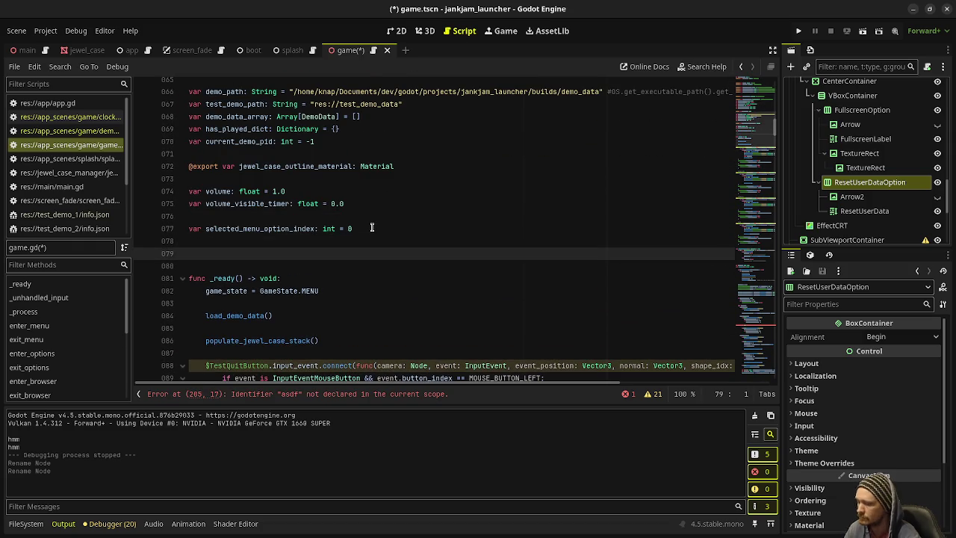
{"action": "left_click_drag", "start_coordinate": [863, 110], "coordinate": [299, 254]}
{"action": "left_click_drag", "start_coordinate": [870, 182], "coordinate": [310, 269]}
{"action": "key", "text": "ctrl+s"}
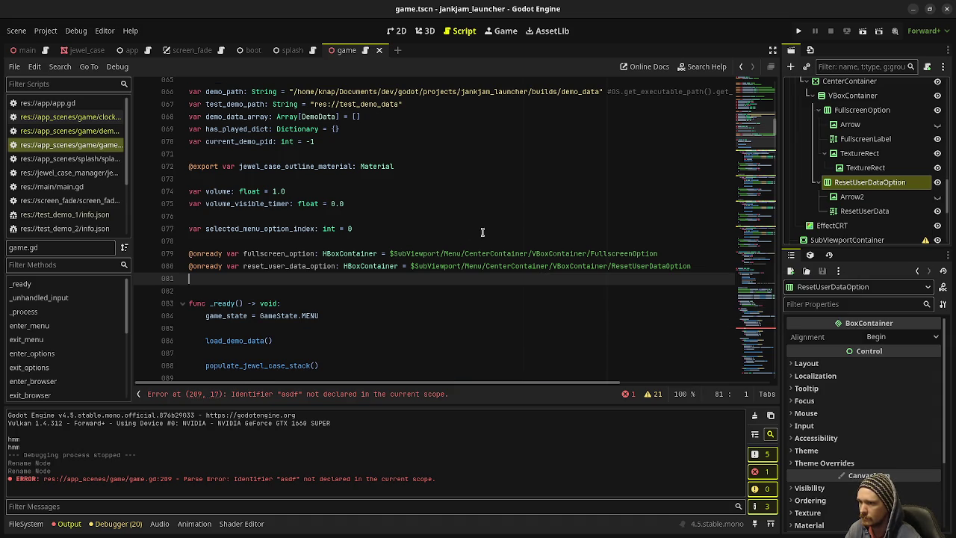
{"action": "scroll", "coordinate": [494, 247], "scroll_direction": "down", "scroll_amount": 7}
{"action": "scroll", "coordinate": [494, 247], "scroll_direction": "down", "scroll_amount": 3}
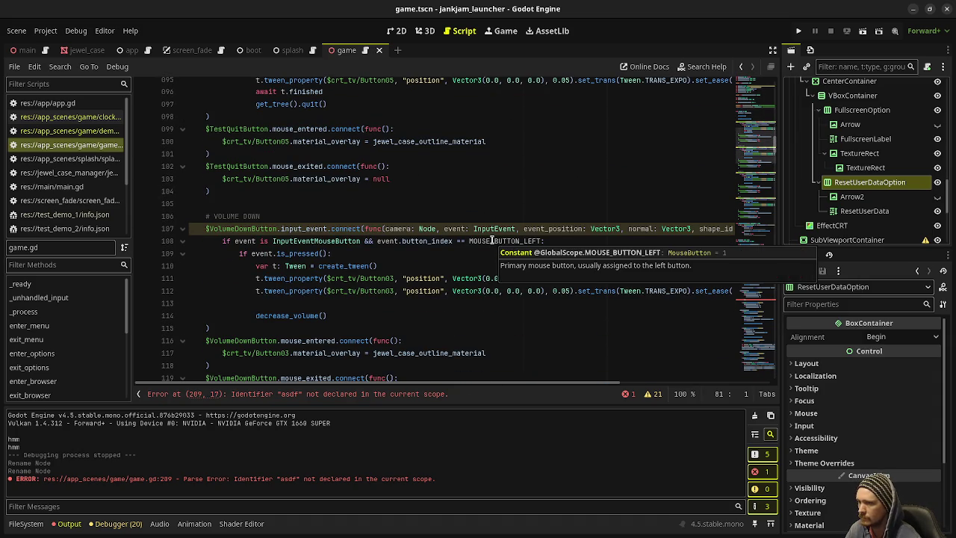
{"action": "scroll", "coordinate": [375, 243], "scroll_direction": "down", "scroll_amount": 13}
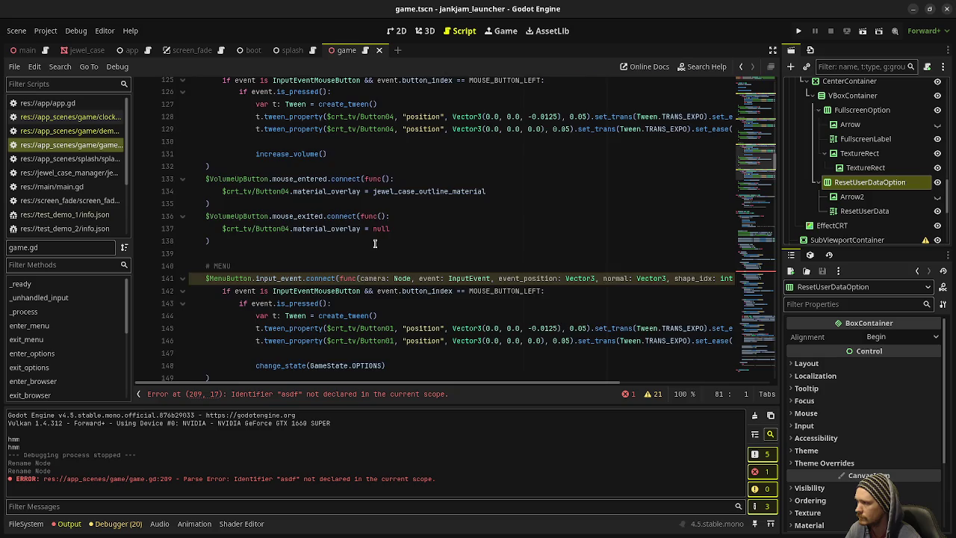
{"action": "scroll", "coordinate": [375, 243], "scroll_direction": "down", "scroll_amount": 16}
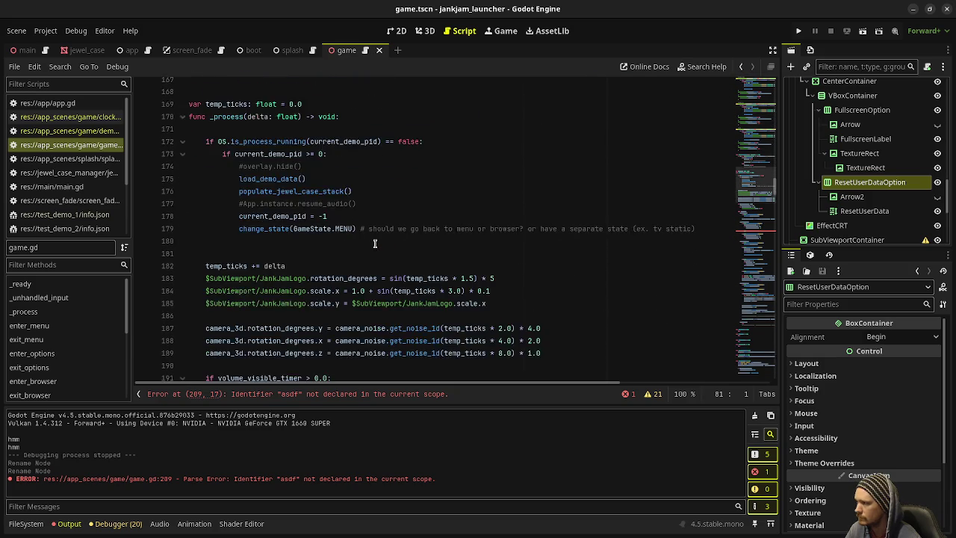
{"action": "scroll", "coordinate": [378, 250], "scroll_direction": "down", "scroll_amount": 6}
{"action": "left_click_drag", "start_coordinate": [273, 192], "coordinate": [254, 192]}
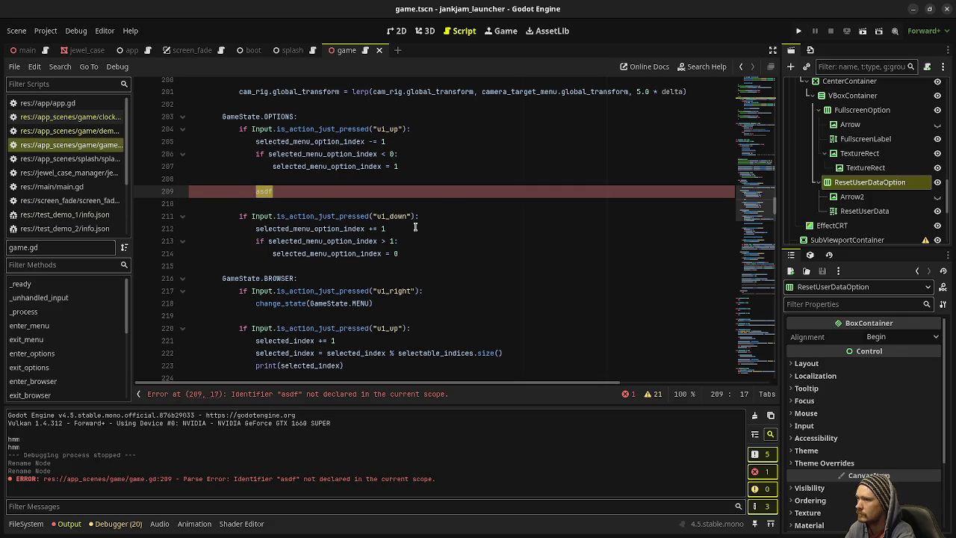
Add an index 0 branch that sets fullscreen_option and reset_user_data_option get_child(0).visible to true.
{"action": "type", "text": "if selecte"}
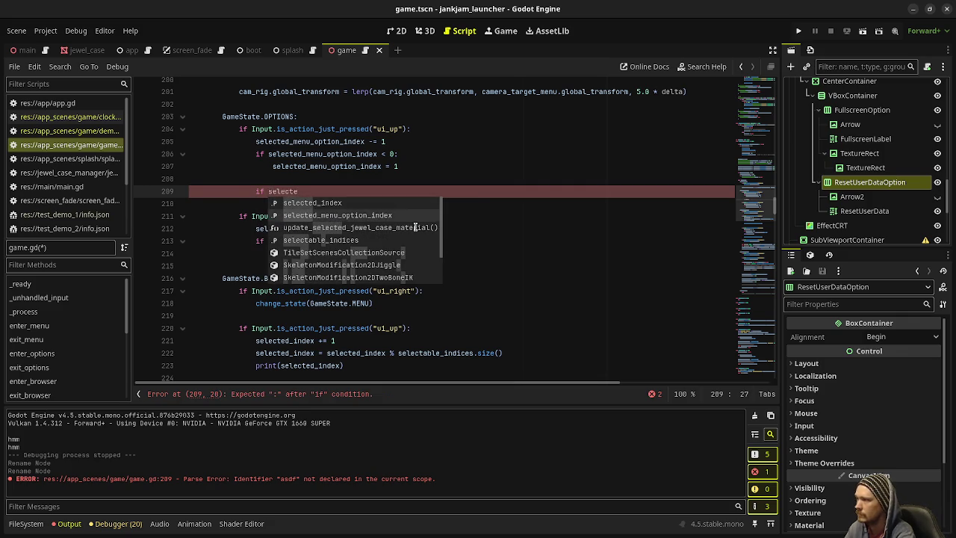
{"action": "key", "text": "Return"}
{"action": "type", "text": "== 0:"}
{"action": "key", "text": "Return"}
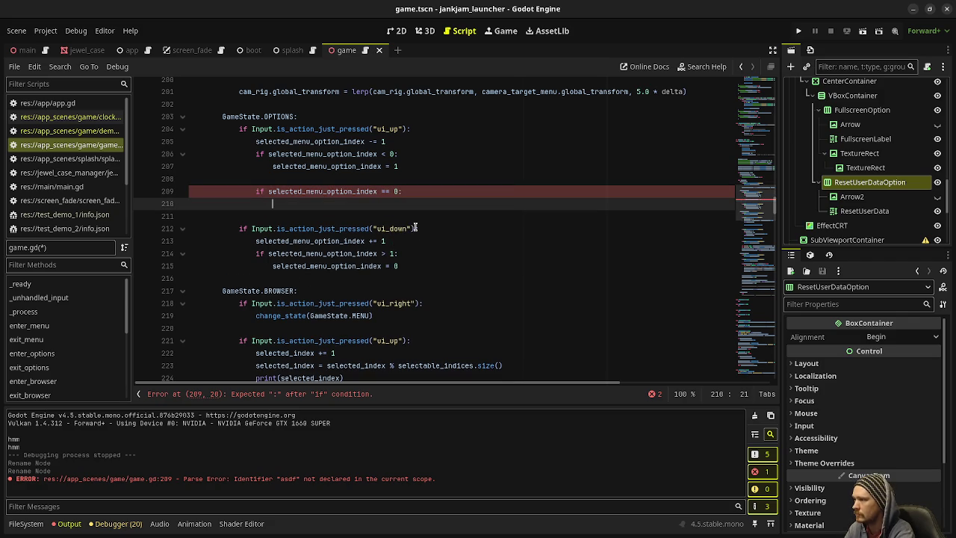
{"action": "type", "text": "full"}
{"action": "key", "text": "Return"}
{"action": "type", "text": ".get"}
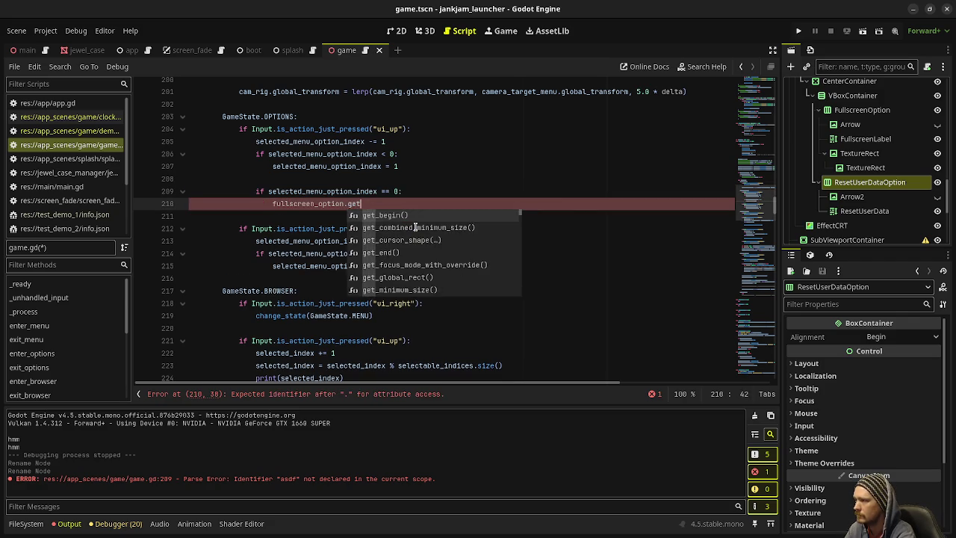
{"action": "type", "text": "_chi"}
{"action": "key", "text": "Return"}
{"action": "type", "text": "0).visible = true"}
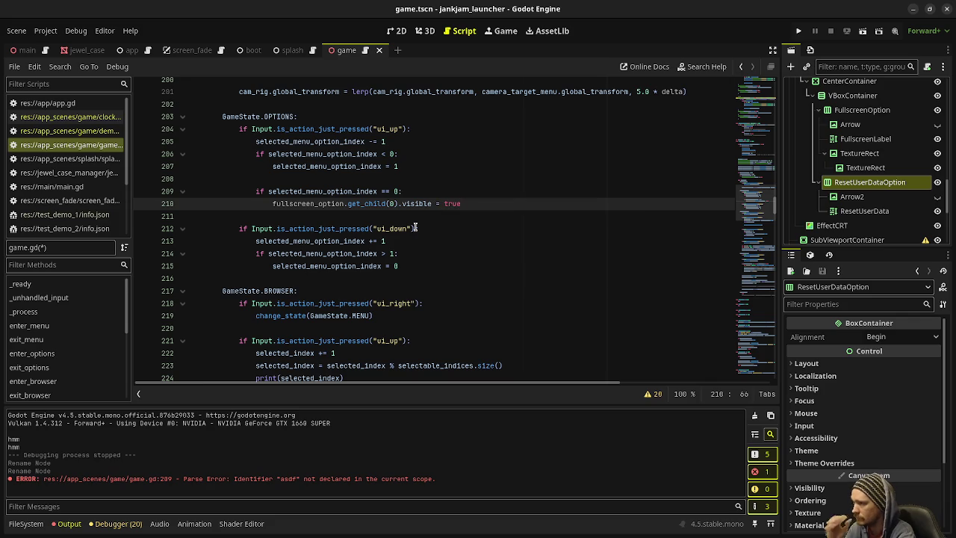
{"action": "key", "text": "Return"}
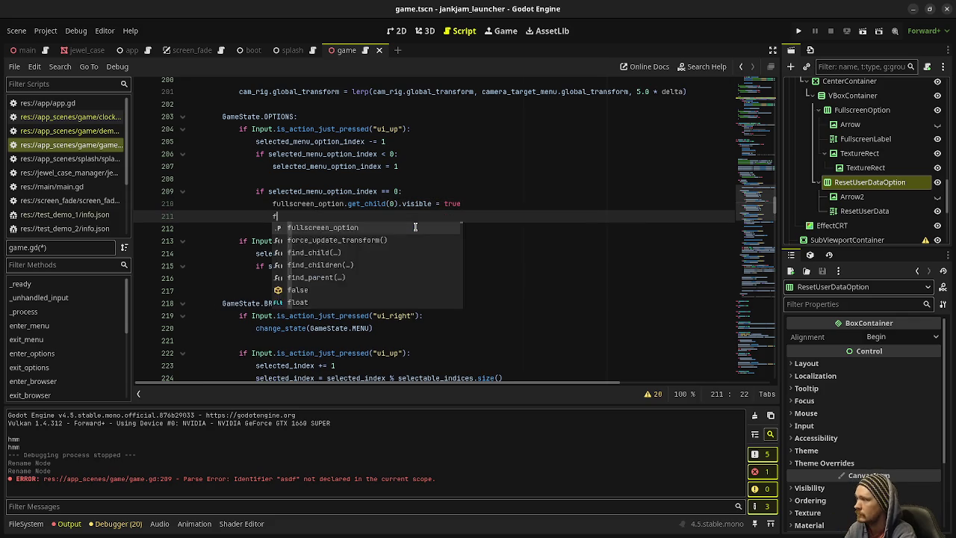
{"action": "type", "text": "reset_user_data_option"}
{"action": "key", "text": "Return"}
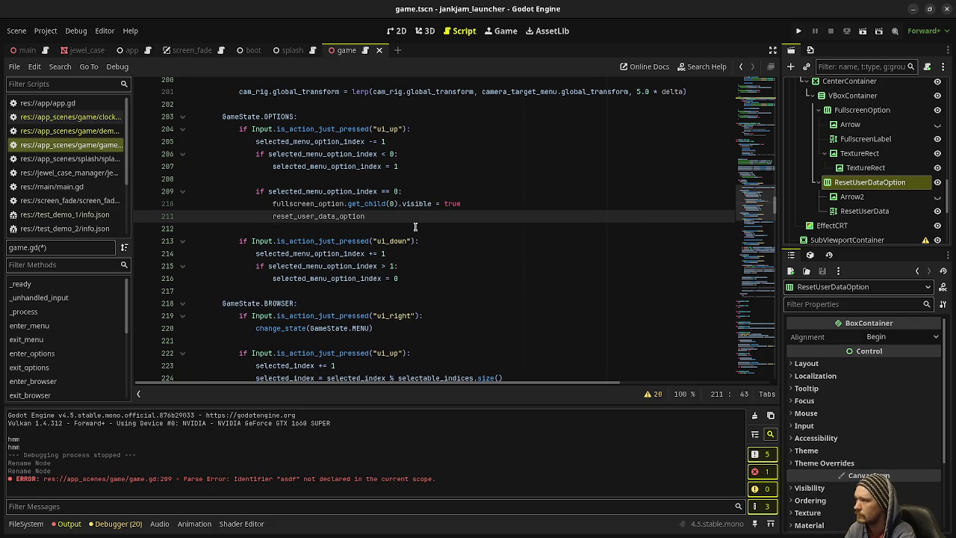
{"action": "type", "text": ".get_child(0).visible ="}
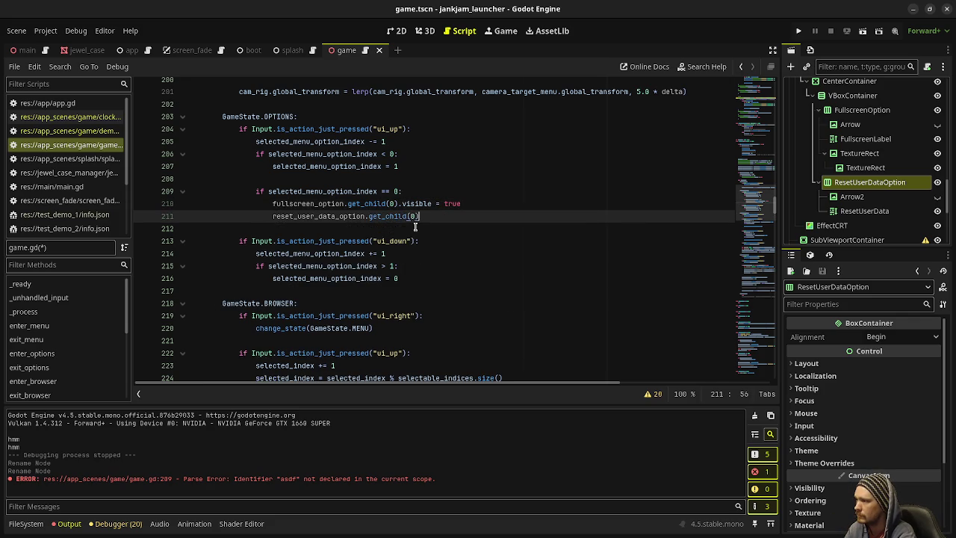
{"action": "type", "text": " true"}
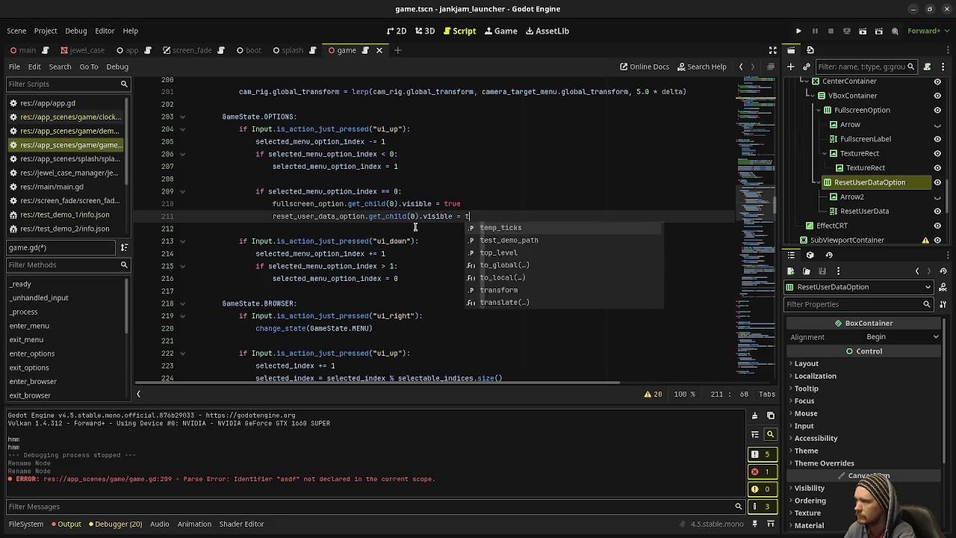
Duplicate that branch below line 216 with the condition changed to index 1.
{"action": "mouse_move", "coordinate": [488, 218]}
{"action": "left_mouse_down"}
{"action": "mouse_move", "coordinate": [273, 203]}
{"action": "mouse_move", "coordinate": [256, 193]}
{"action": "left_mouse_up"}
{"action": "key", "text": "ctrl+c"}
{"action": "left_click", "coordinate": [410, 278]}
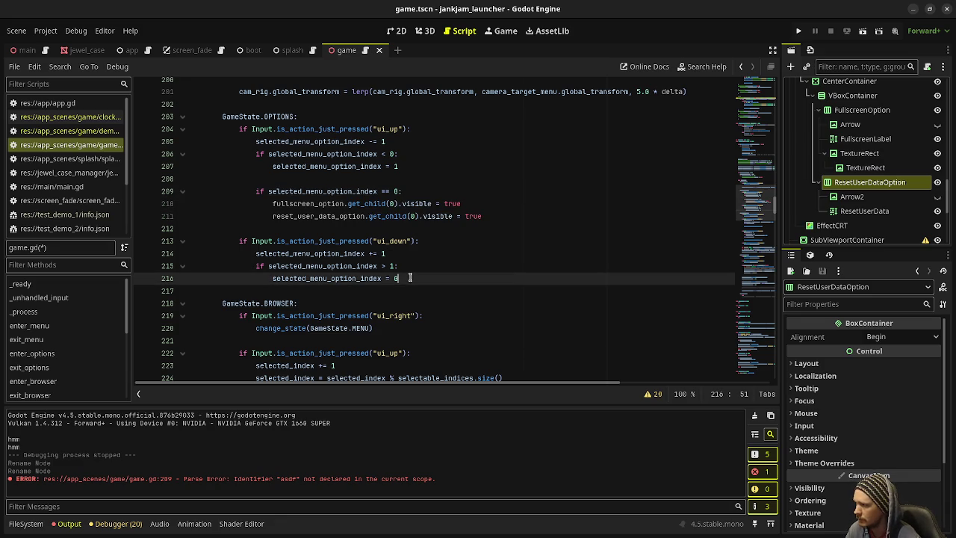
{"action": "key", "text": "Return"}
{"action": "key", "text": "Return"}
{"action": "key", "text": "ctrl+v"}
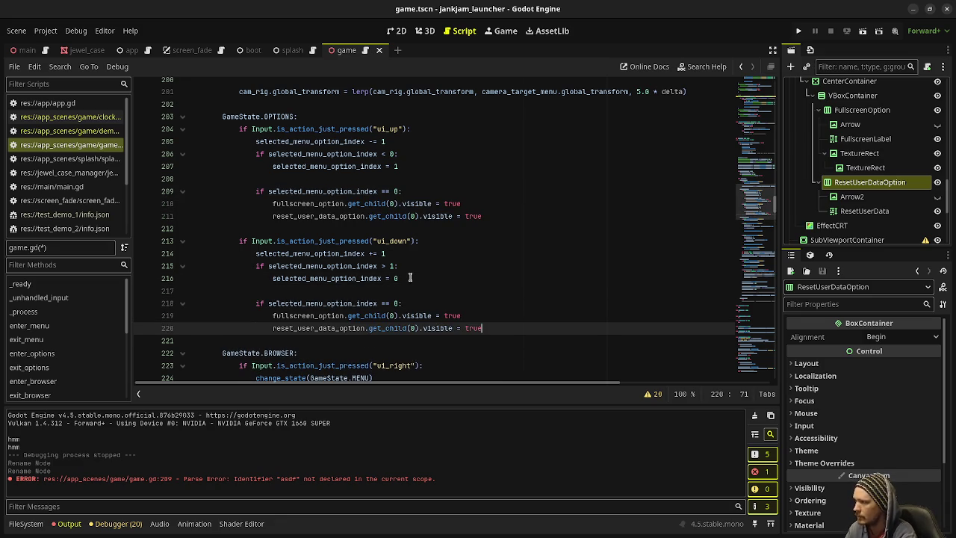
{"action": "double_click", "coordinate": [399, 303]}
{"action": "type", "text": "1"}
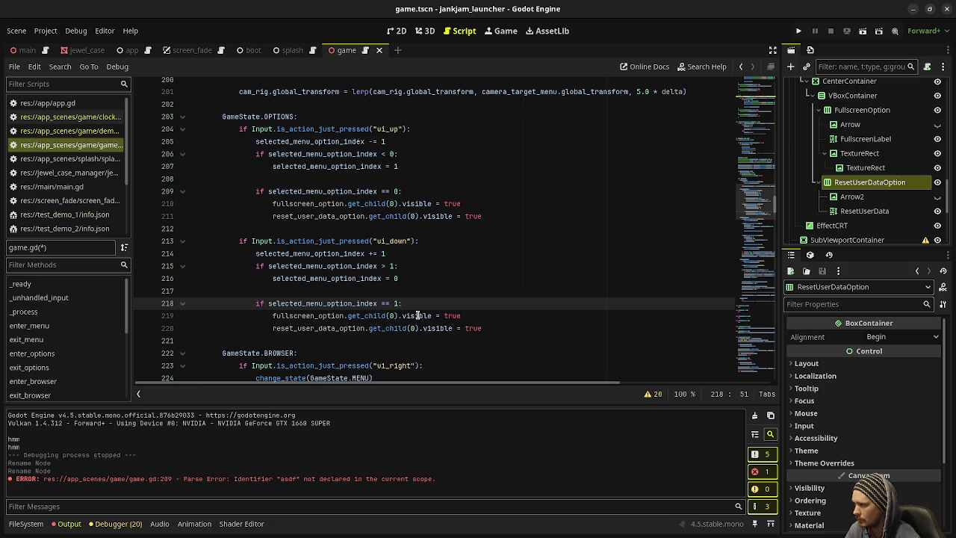
Hide the reset arrow at index 0 and the fullscreen arrow at index 1, then save and run.
{"action": "left_click", "coordinate": [423, 315]}
{"action": "double_click", "coordinate": [472, 216]}
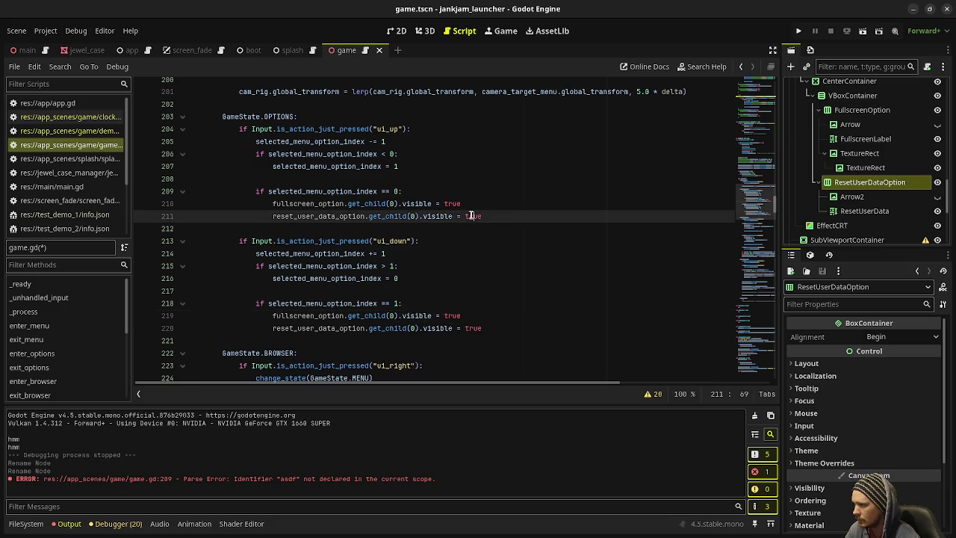
{"action": "type", "text": "false"}
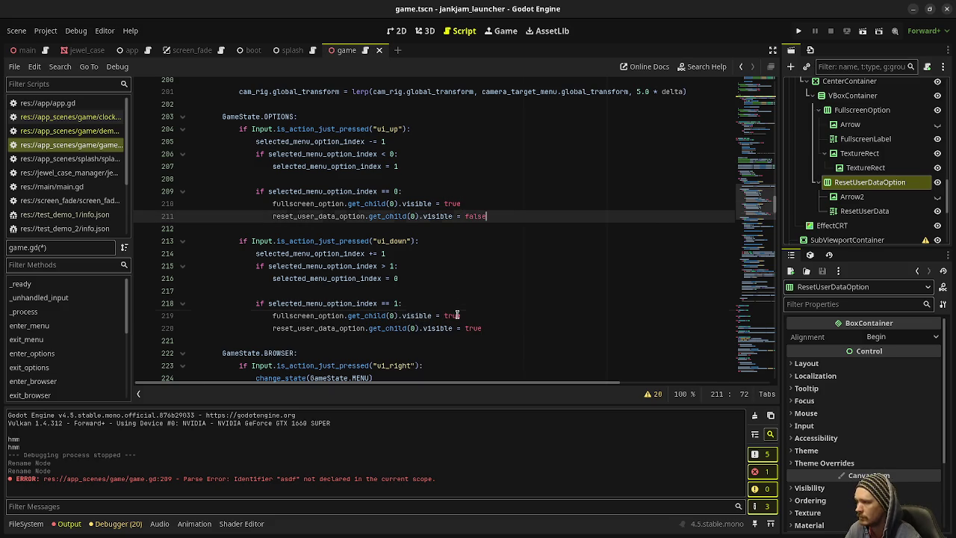
{"action": "double_click", "coordinate": [453, 315]}
{"action": "type", "text": "false"}
{"action": "key", "text": "ctrl+s"}
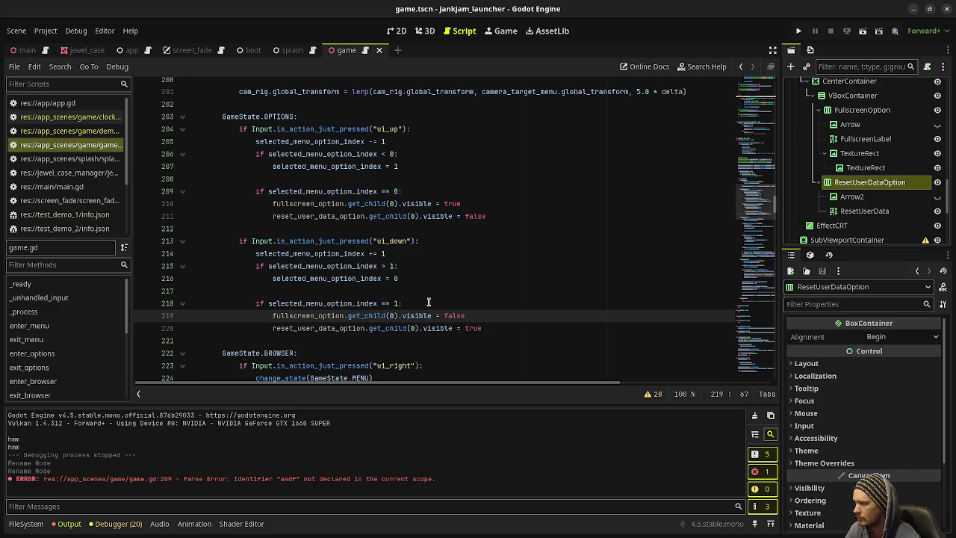
{"action": "key", "text": "F5"}
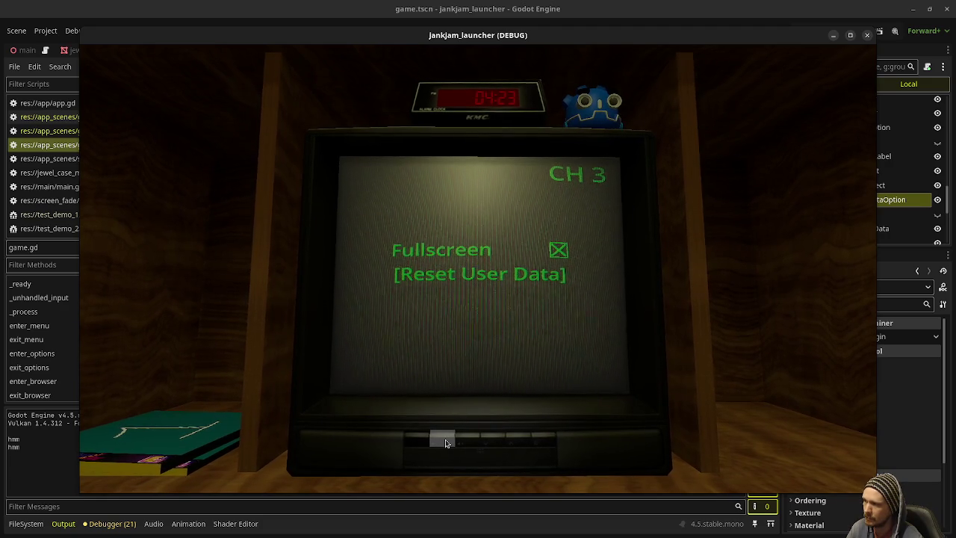
{"action": "key", "text": "Up"}
{"action": "key", "text": "Down"}
{"action": "key", "text": "Up"}
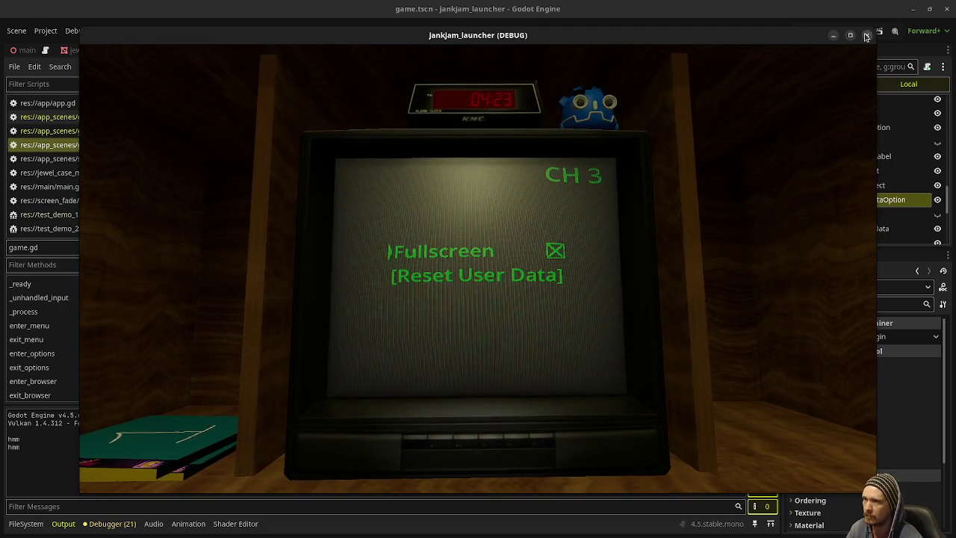
{"action": "key", "text": "F8"}
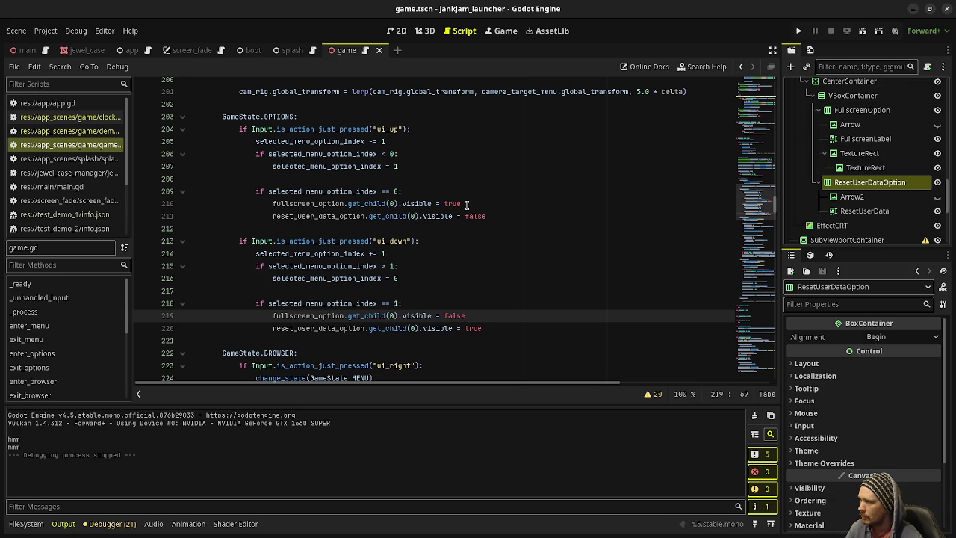
Replace pass in enter_options with the dedented index 0 arrow-visibility lines, then test-run the game.
{"action": "mouse_move", "coordinate": [492, 216]}
{"action": "left_mouse_down"}
{"action": "mouse_move", "coordinate": [258, 204]}
{"action": "mouse_move", "coordinate": [253, 191]}
{"action": "left_mouse_up"}
{"action": "key", "text": "ctrl+c"}
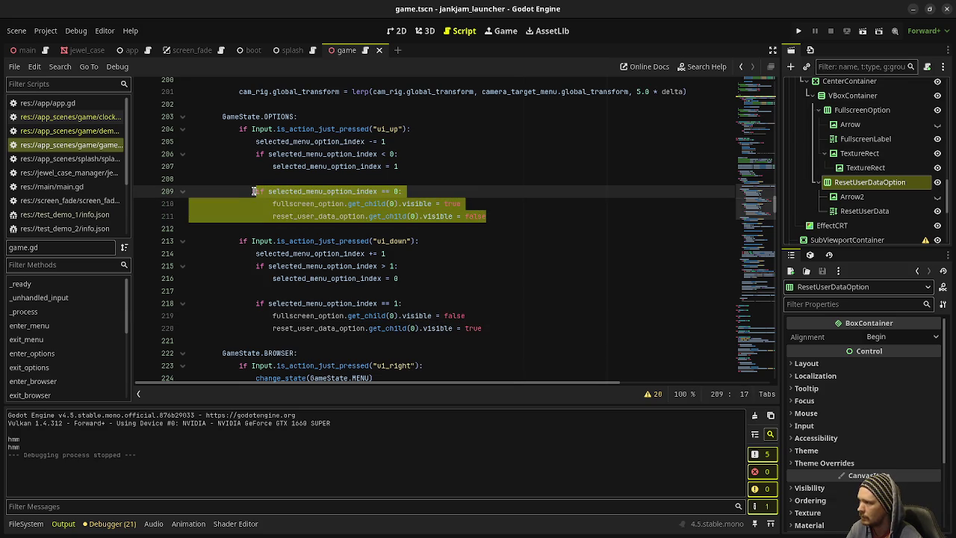
{"action": "scroll", "coordinate": [253, 192], "scroll_direction": "down", "scroll_amount": 20}
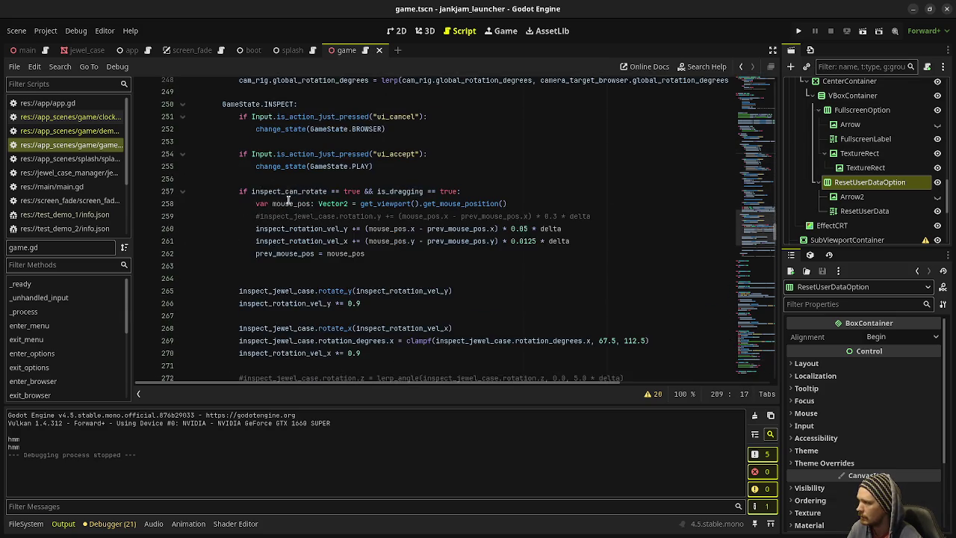
{"action": "scroll", "coordinate": [291, 204], "scroll_direction": "down", "scroll_amount": 5}
{"action": "left_click_drag", "start_coordinate": [230, 216], "coordinate": [200, 216]}
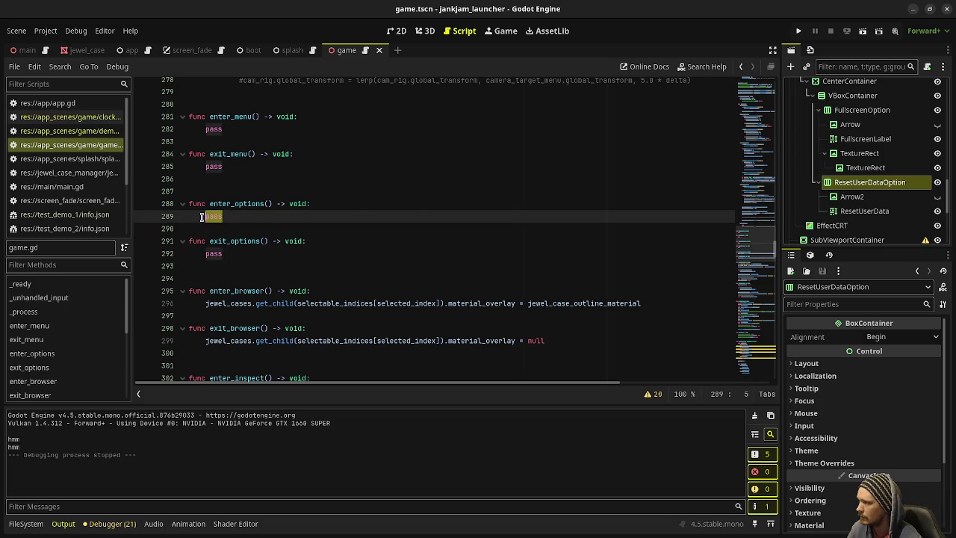
{"action": "key", "text": "ctrl+v"}
{"action": "left_click_drag", "start_coordinate": [283, 240], "coordinate": [274, 229]}
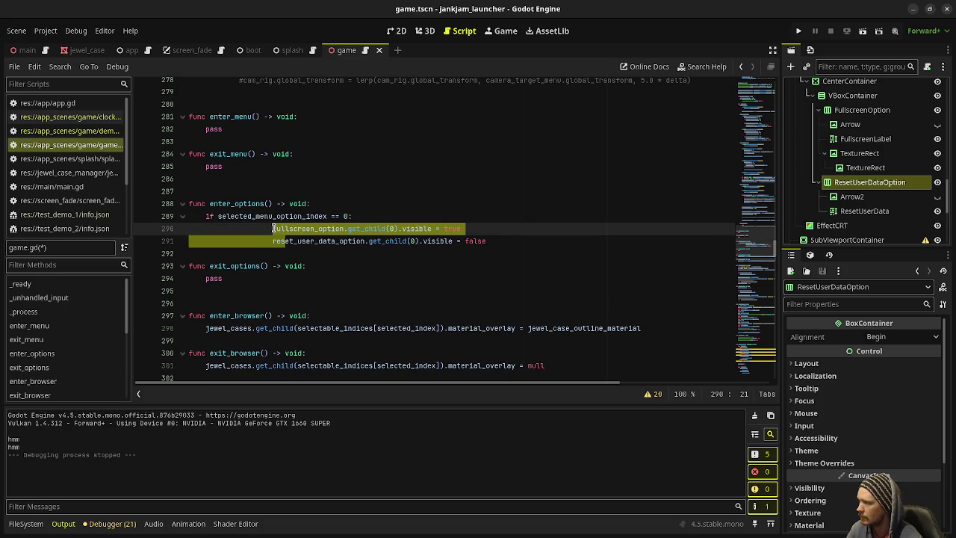
{"action": "key", "text": "shift+Tab"}
{"action": "key", "text": "shift+Tab"}
{"action": "key", "text": "shift+Tab"}
{"action": "left_click", "coordinate": [317, 203]}
{"action": "key", "text": "ctrl+s"}
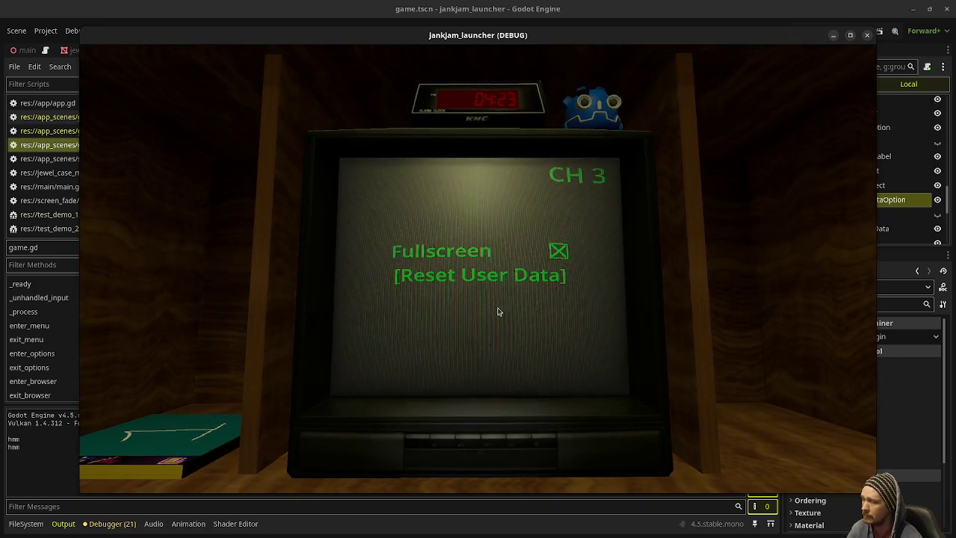
{"action": "left_click", "coordinate": [867, 38]}
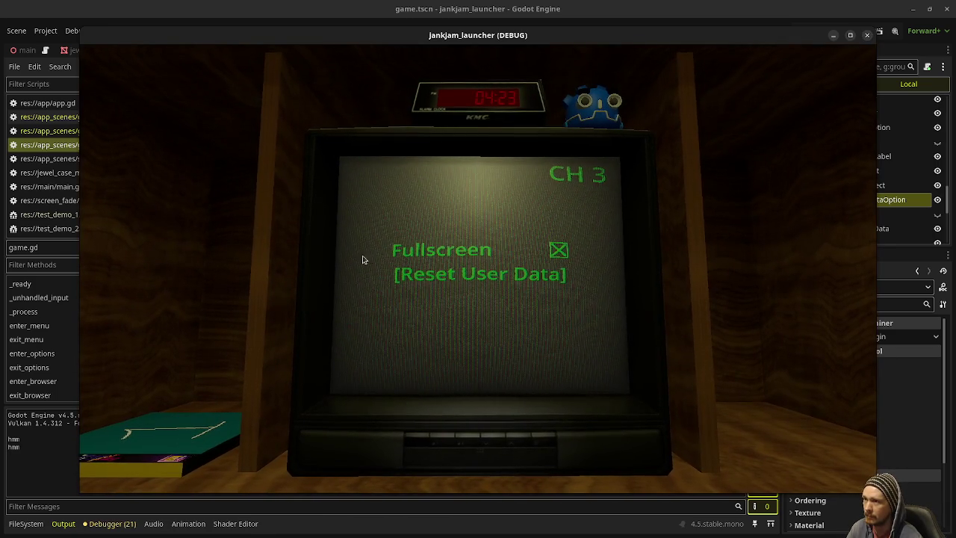
{"action": "key", "text": "Return"}
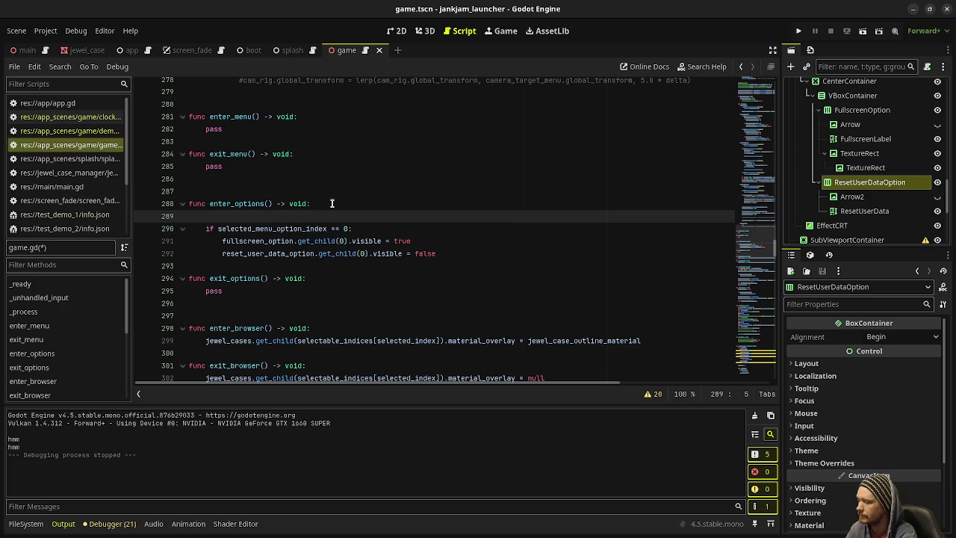
Add $SubViewport/Menu.visible = true to enter_options.
{"action": "type", "text": "$Sub"}
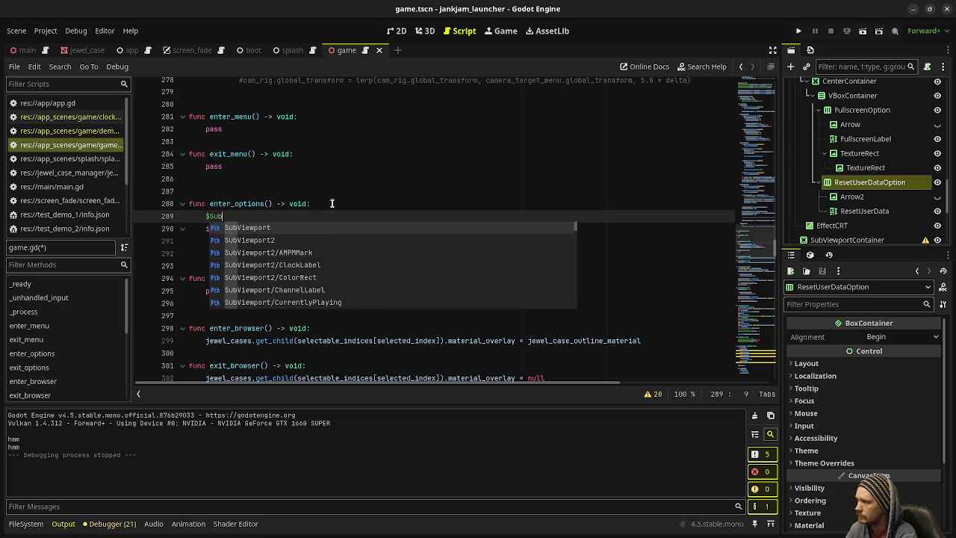
{"action": "type", "text": "Viewport/"}
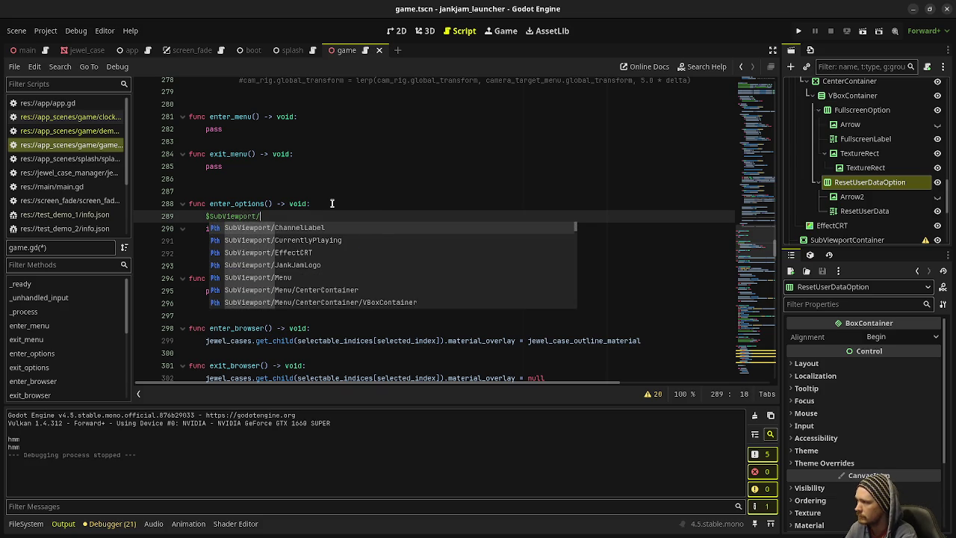
{"action": "type", "text": "Op"}
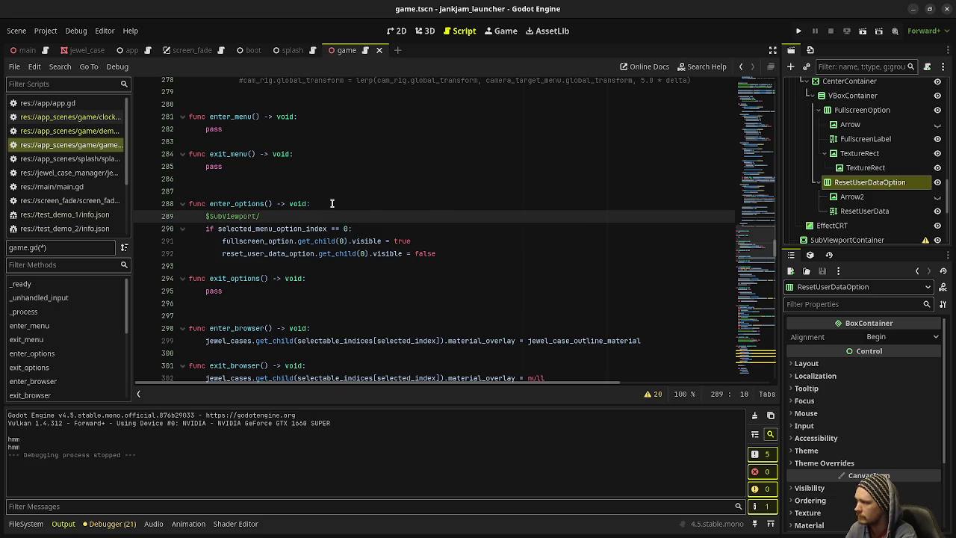
{"action": "scroll", "coordinate": [841, 157], "scroll_direction": "up", "scroll_amount": 2}
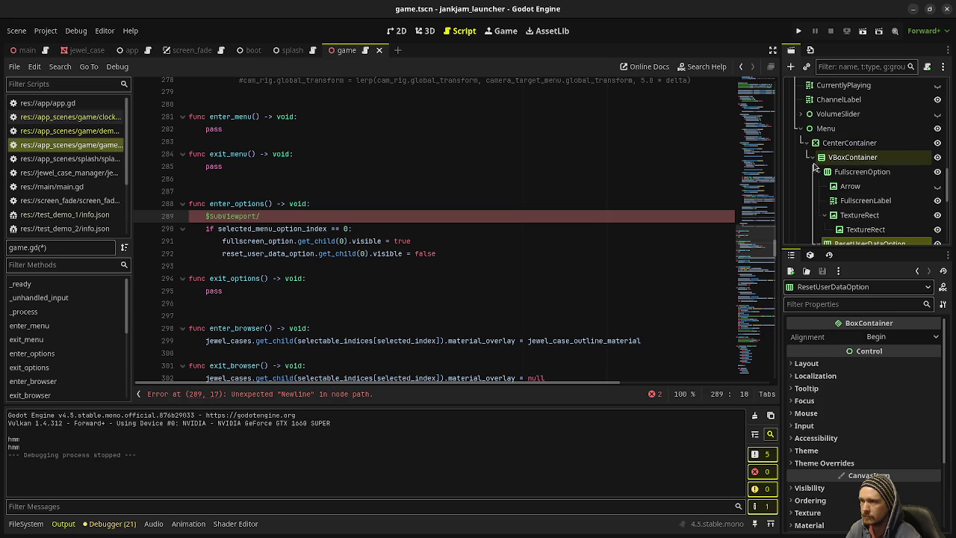
{"action": "type", "text": "Menu"}
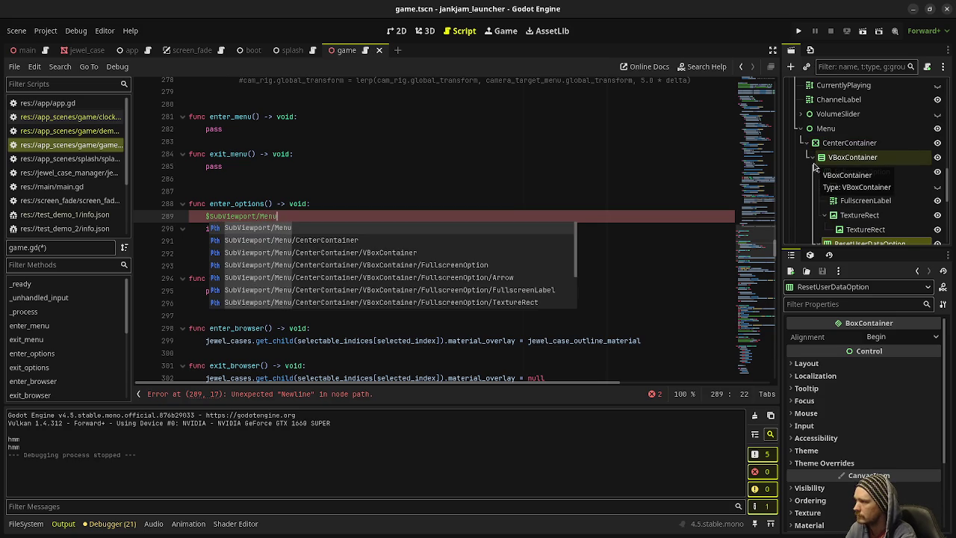
{"action": "type", "text": ".visible = true"}
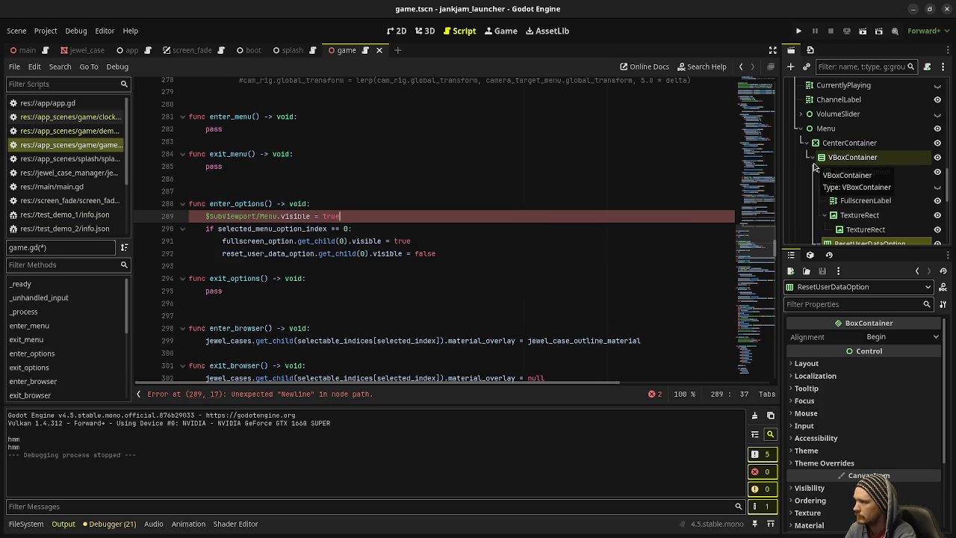
Replace pass in exit_options with $SubViewport/Menu.visible = false and launch the game.
{"action": "left_click_drag", "start_coordinate": [343, 216], "coordinate": [206, 216]}
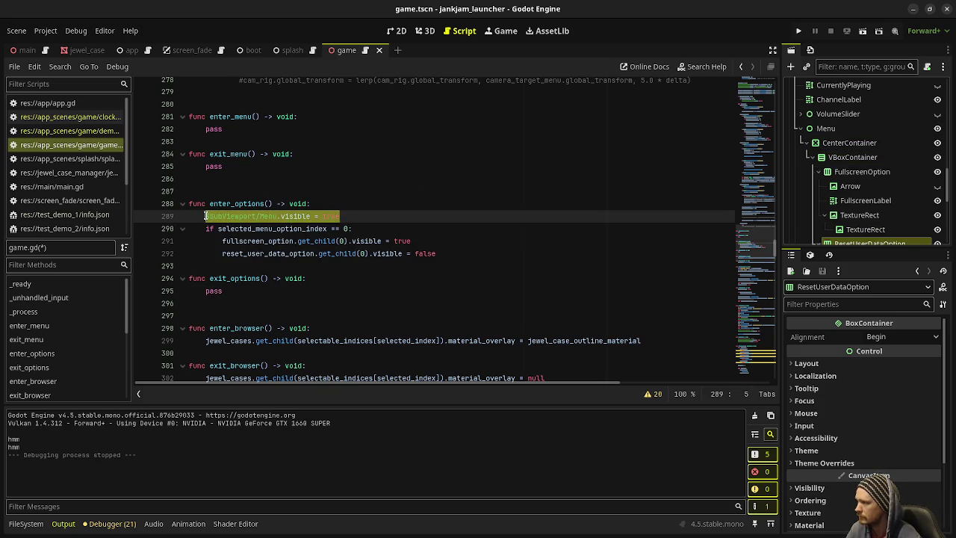
{"action": "key", "text": "ctrl+c"}
{"action": "double_click", "coordinate": [217, 290]}
{"action": "key", "text": "ctrl+v"}
{"action": "double_click", "coordinate": [338, 291]}
{"action": "type", "text": "false"}
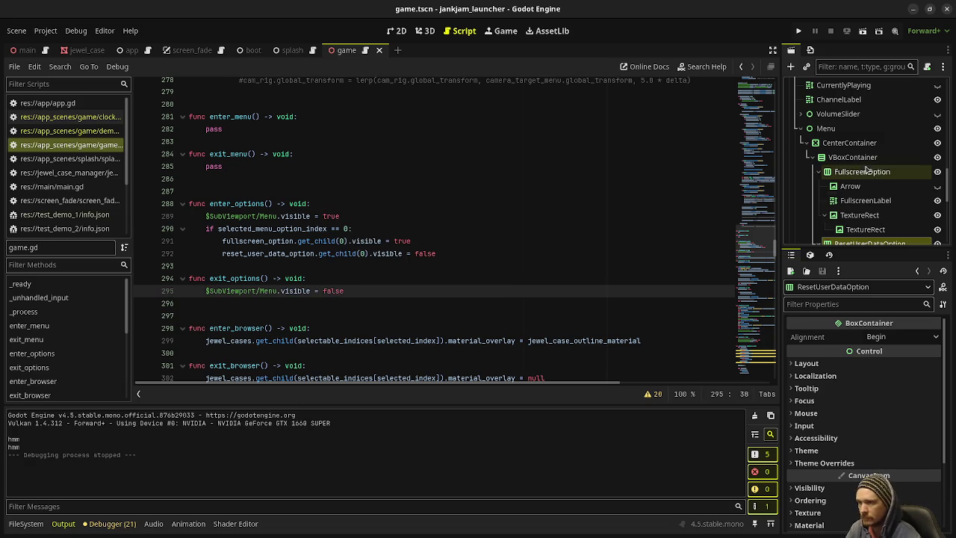
{"action": "left_click", "coordinate": [799, 31]}
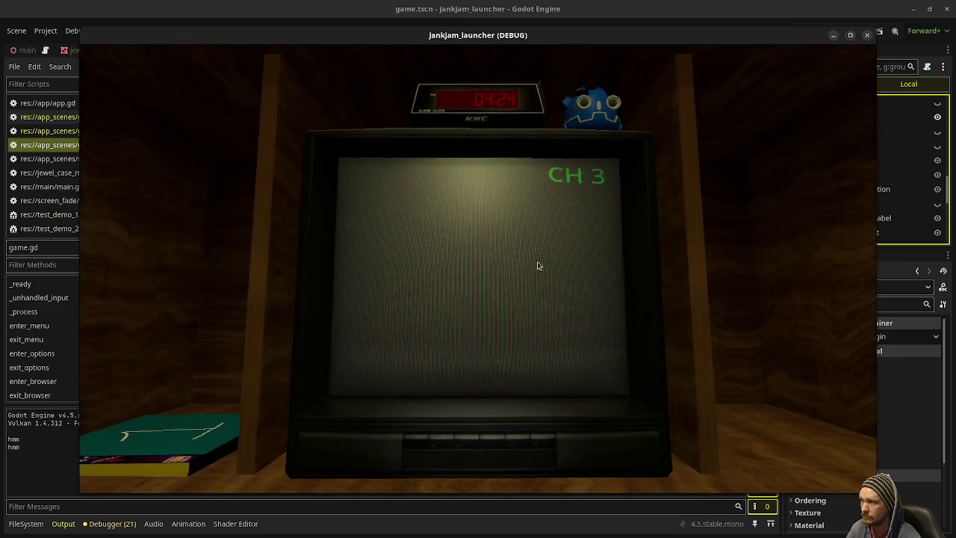
Open the TV's options menu, switch the arrow between Fullscreen and Reset User Data, then close the game.
{"action": "left_click", "coordinate": [448, 439]}
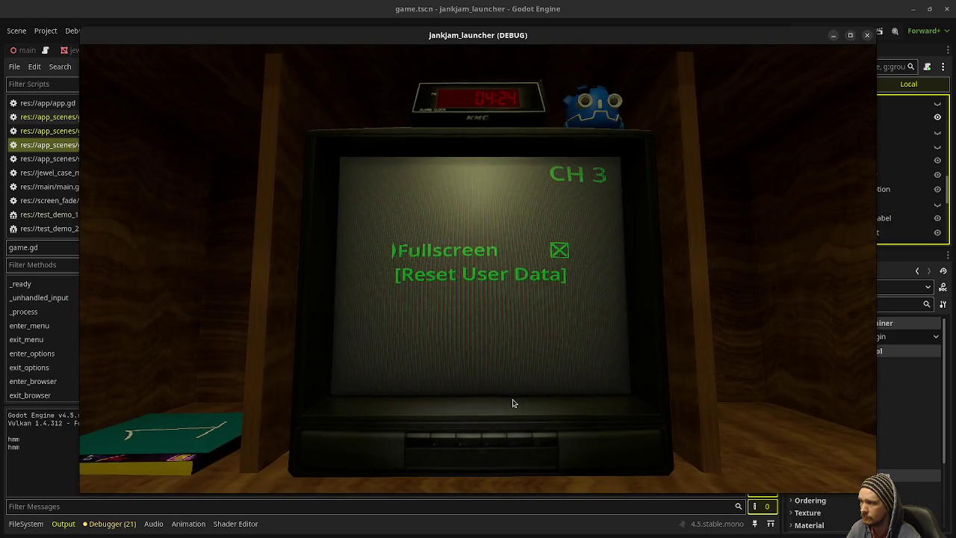
{"action": "key", "text": "Up"}
{"action": "key", "text": "Down"}
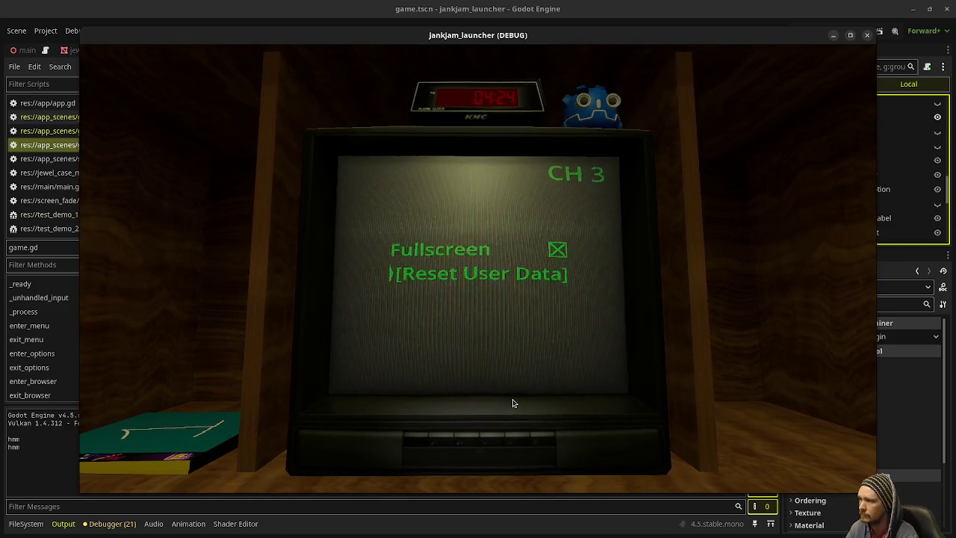
{"action": "key", "text": "Up"}
{"action": "key", "text": "Down"}
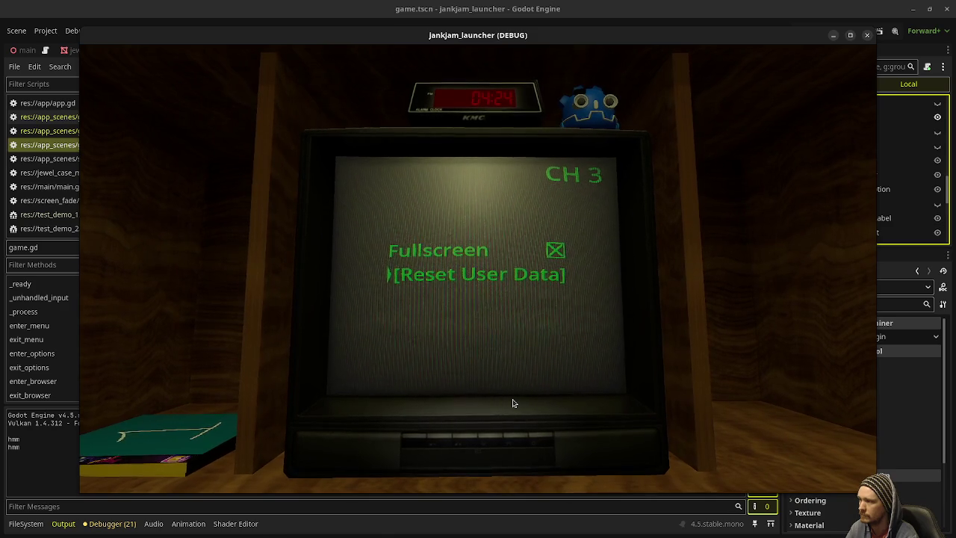
{"action": "key", "text": "Up"}
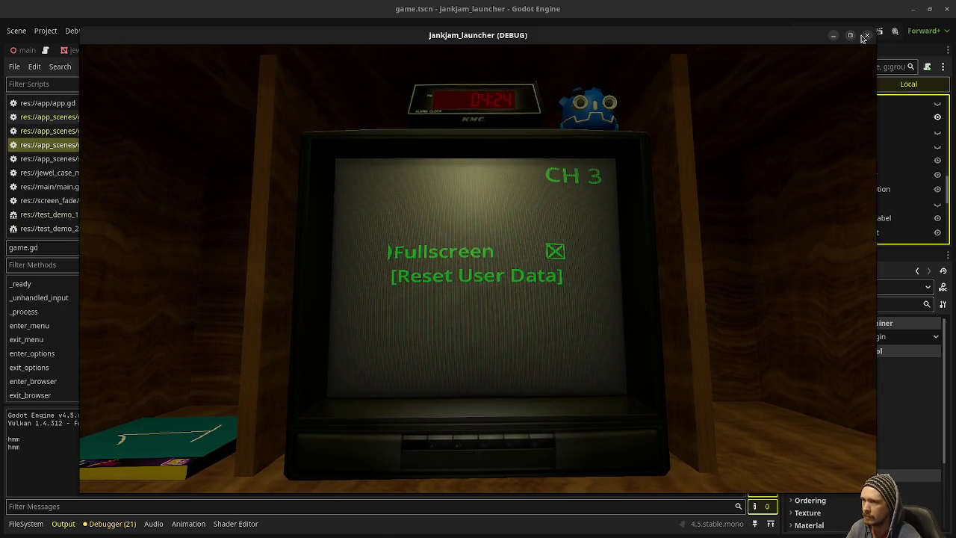
{"action": "left_click", "coordinate": [867, 36]}
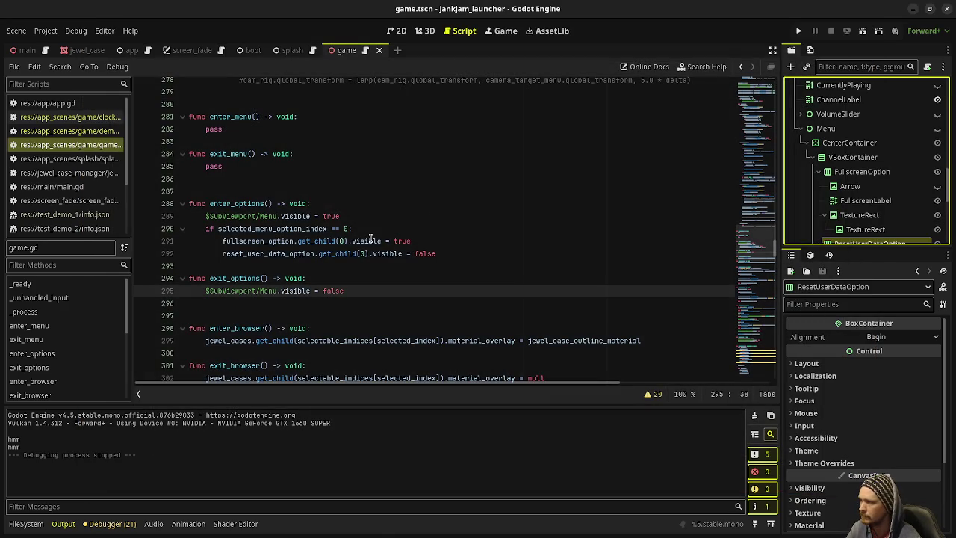
Scroll to the GameState.OPTIONS branch to review its selected_menu_option_index handling.
{"action": "scroll", "coordinate": [376, 252], "scroll_direction": "up", "scroll_amount": 7}
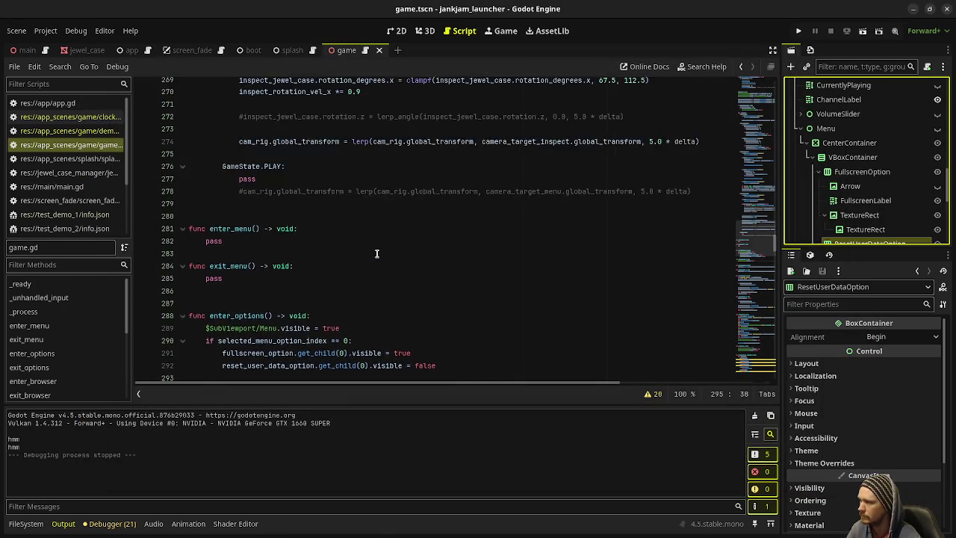
{"action": "scroll", "coordinate": [377, 254], "scroll_direction": "up", "scroll_amount": 4}
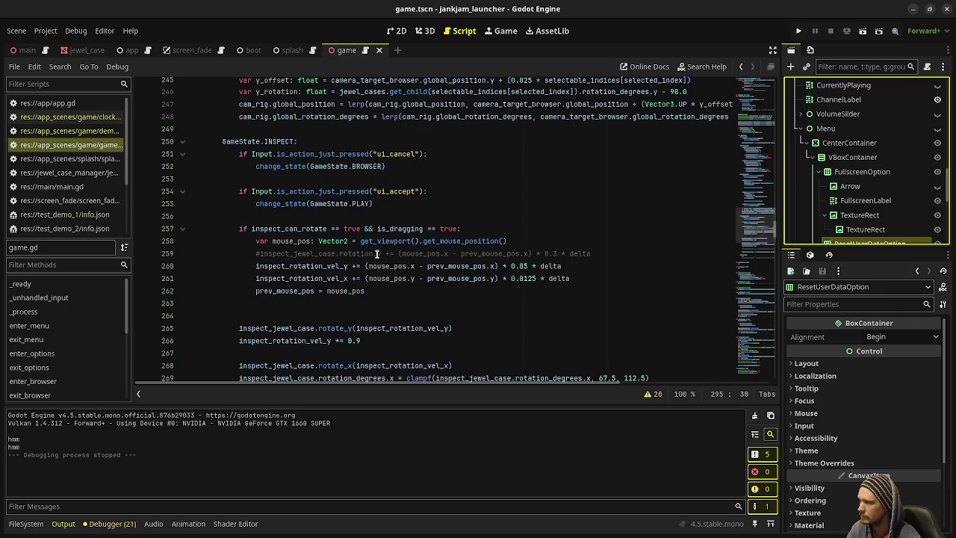
{"action": "scroll", "coordinate": [377, 254], "scroll_direction": "up", "scroll_amount": 3}
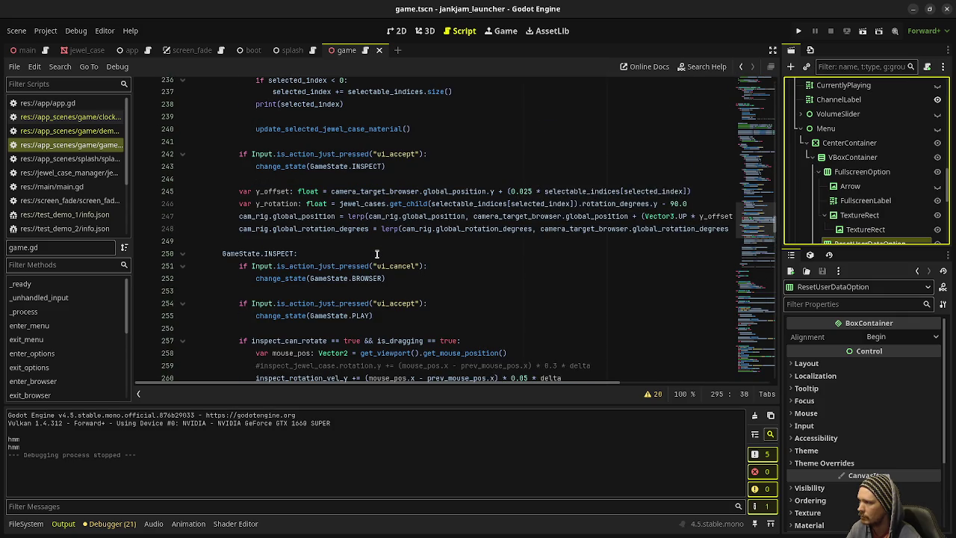
{"action": "scroll", "coordinate": [377, 255], "scroll_direction": "up", "scroll_amount": 16}
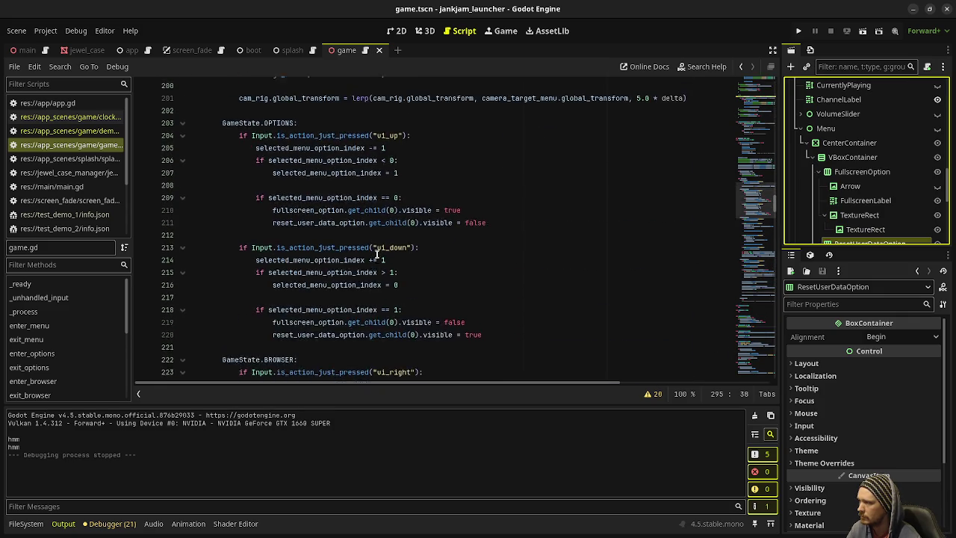
{"action": "scroll", "coordinate": [377, 254], "scroll_direction": "down", "scroll_amount": 4}
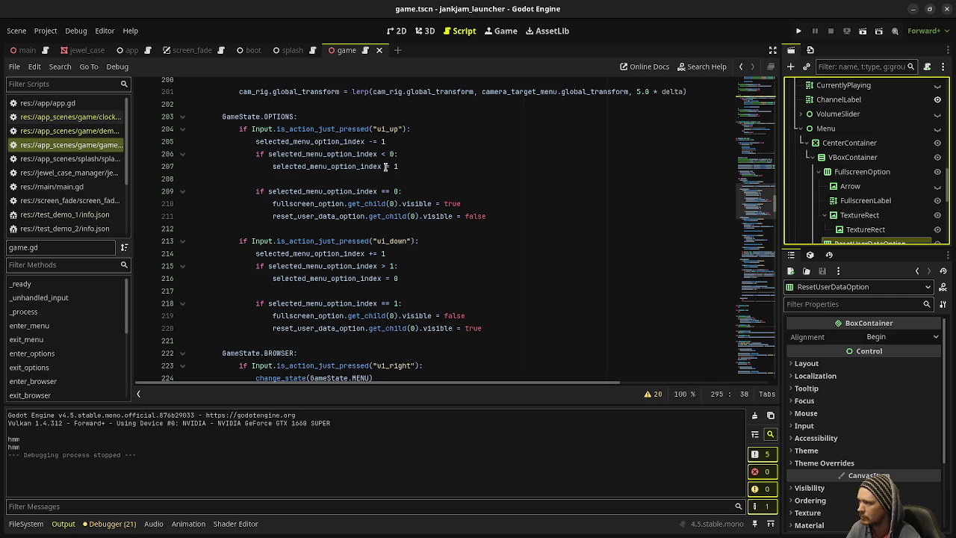
{"action": "mouse_move", "coordinate": [359, 139]}
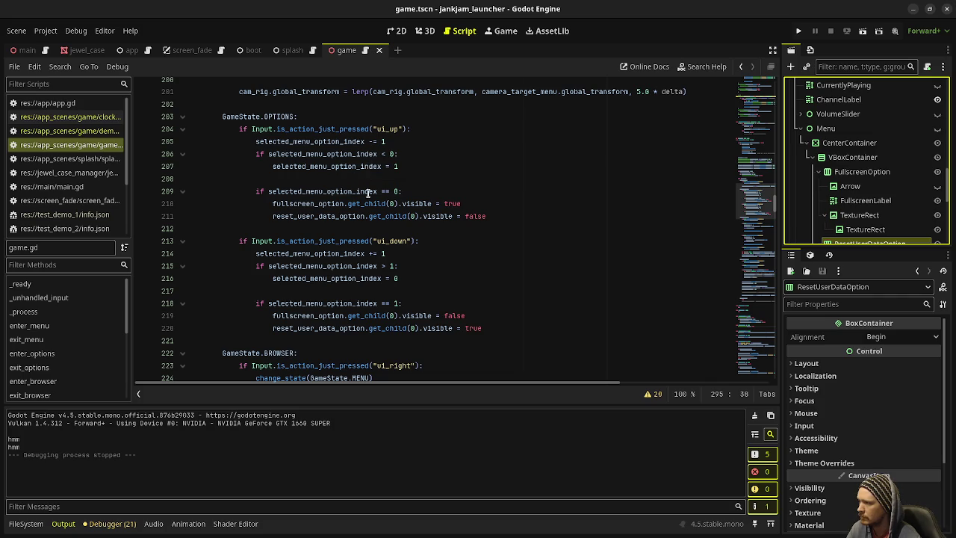
{"action": "mouse_move", "coordinate": [368, 192]}
Add an elif selected_menu_option_index == 1 branch after the index 0 branch in the ui_up handler.
{"action": "left_click_drag", "start_coordinate": [254, 191], "coordinate": [397, 187]}
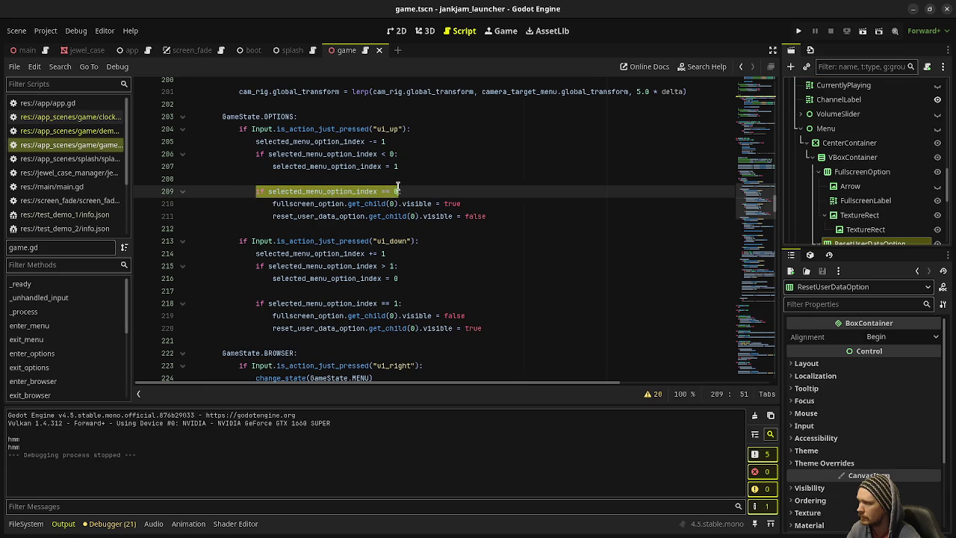
{"action": "left_click", "coordinate": [507, 218]}
{"action": "key", "text": "Return"}
{"action": "type", "text": "el"}
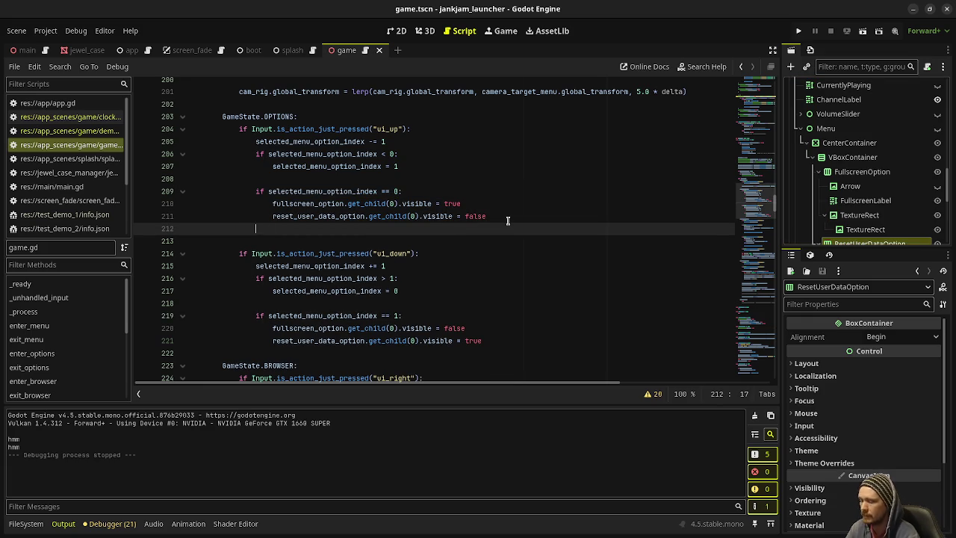
{"action": "type", "text": "if select"}
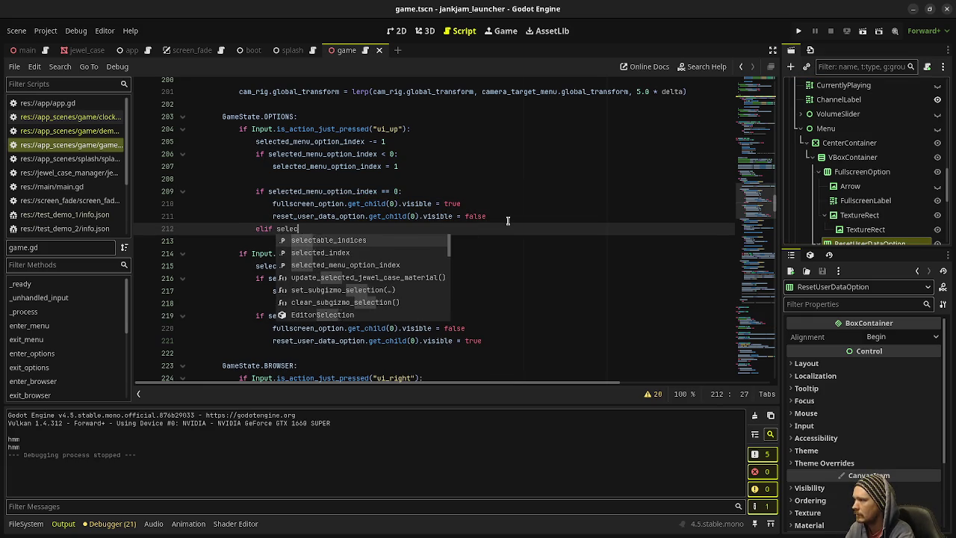
{"action": "key", "text": "Return"}
{"action": "type", "text": "== 1:"}
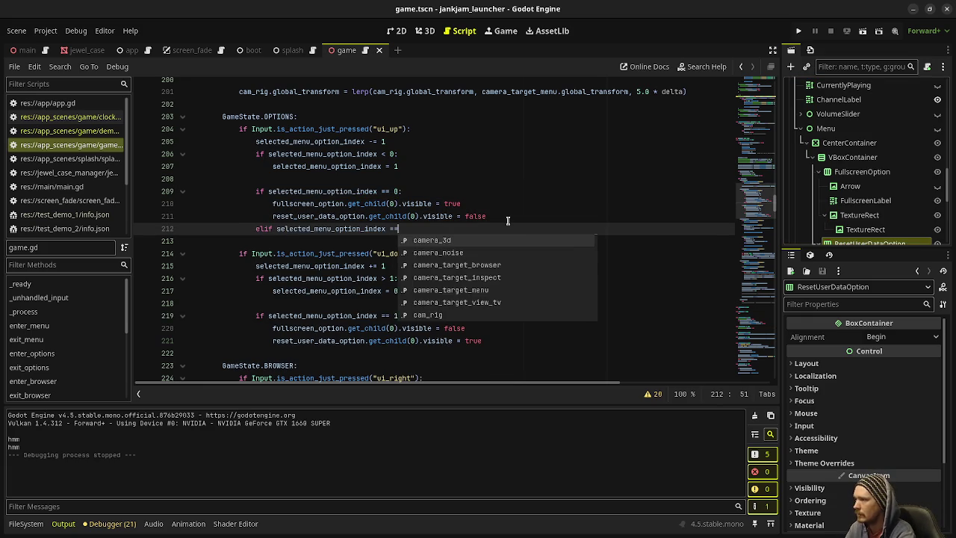
Fill the elif branch with arrow lines hiding fullscreen and showing reset-data.
{"action": "left_click_drag", "start_coordinate": [486, 216], "coordinate": [273, 204]}
{"action": "key", "text": "ctrl+c"}
{"action": "left_click", "coordinate": [444, 230]}
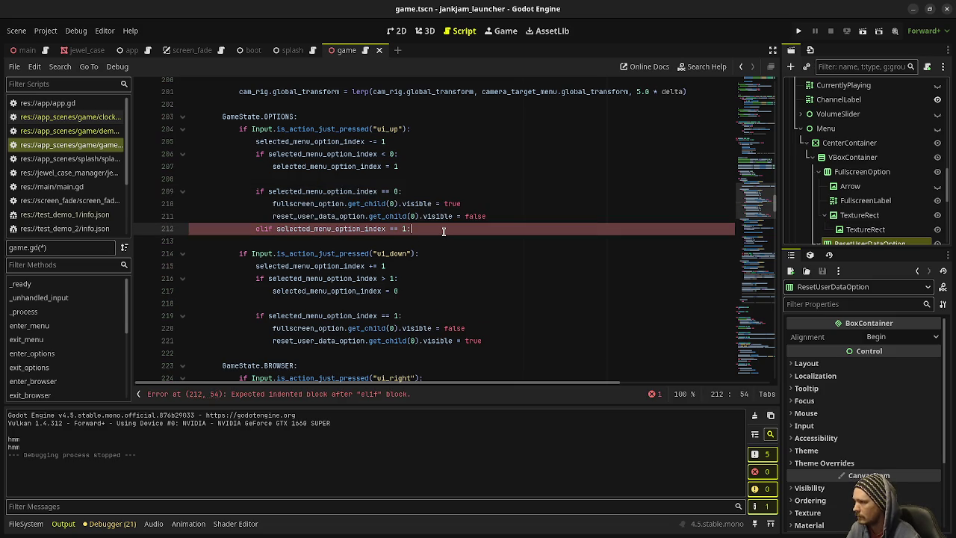
{"action": "key", "text": "Return"}
{"action": "key", "text": "ctrl+v"}
{"action": "double_click", "coordinate": [452, 241]}
{"action": "type", "text": "false"}
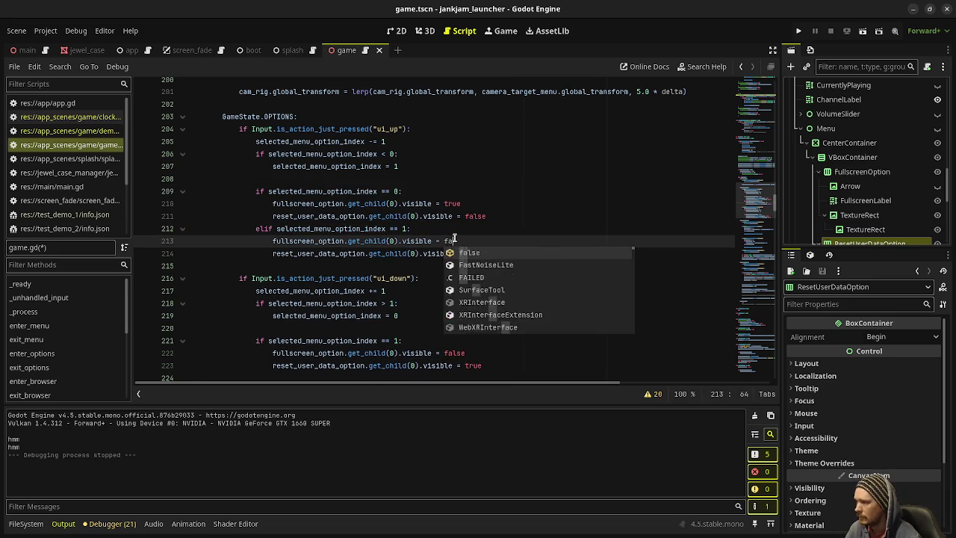
{"action": "double_click", "coordinate": [482, 253]}
{"action": "type", "text": "true"}
Copy the if/elif block over the old if block in the ui_down handler.
{"action": "key", "text": "shift+Up"}
{"action": "key", "text": "shift+Up"}
{"action": "key", "text": "shift+Up"}
{"action": "key", "text": "shift+Home"}
{"action": "key", "text": "shift+Up"}
{"action": "scroll", "coordinate": [487, 254], "scroll_direction": "down", "scroll_amount": 2}
{"action": "left_click_drag", "start_coordinate": [484, 291], "coordinate": [256, 266]}
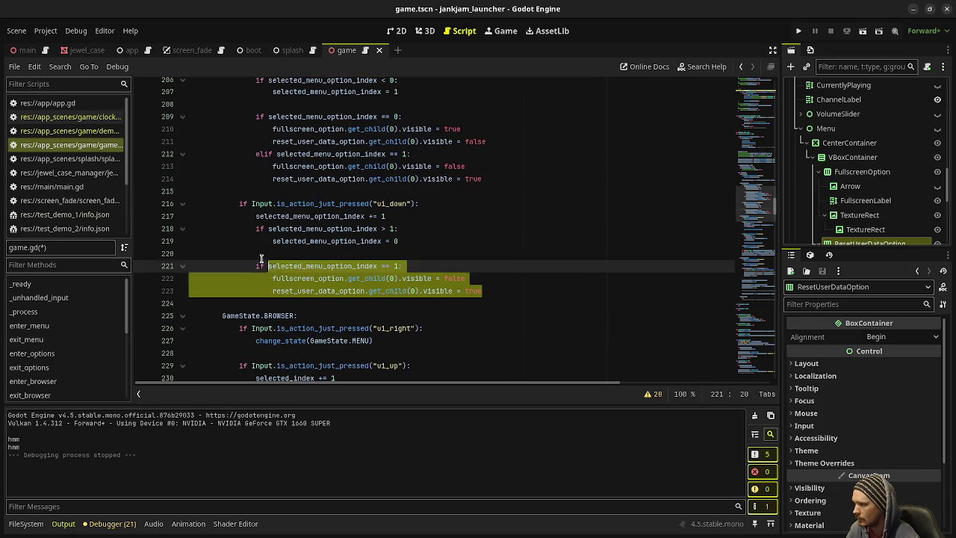
{"action": "key", "text": "ctrl+v"}
Run the game and move the selection between Reset User Data and Fullscreen.
{"action": "key", "text": "F5"}
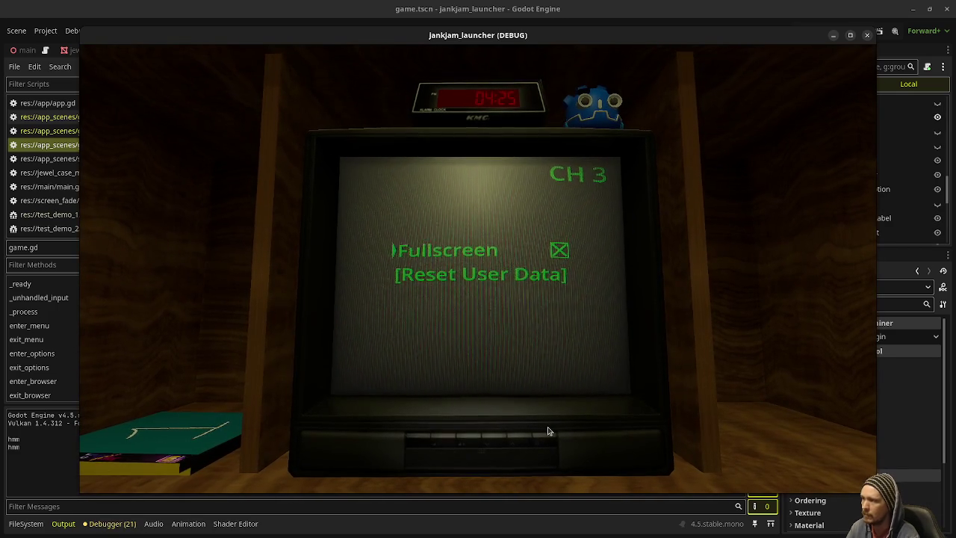
{"action": "key", "text": "Down"}
{"action": "key", "text": "Up"}
{"action": "key", "text": "Down"}
{"action": "key", "text": "Up"}
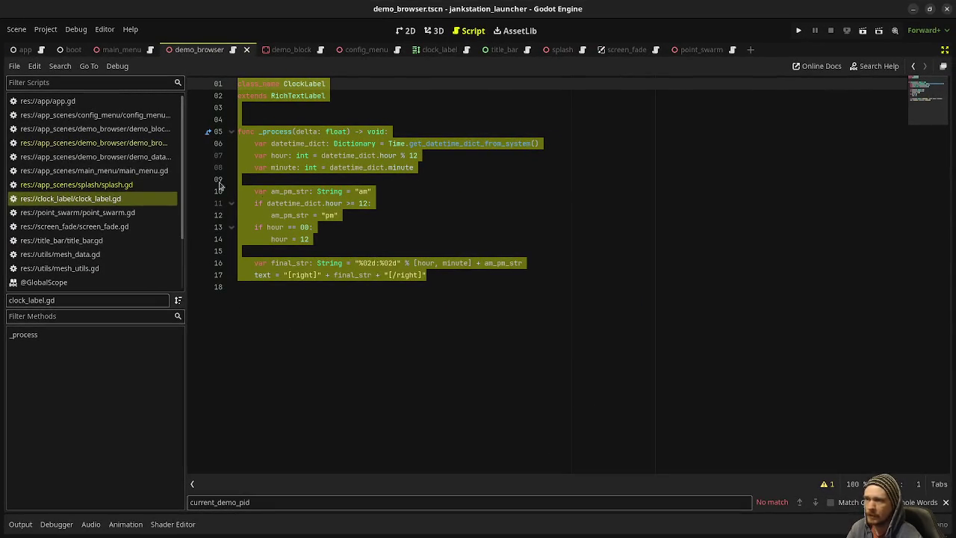
In config_menu.gd, select the line 76 DirAccess.remove_absolute call deleting user://demo_data.cfg.
{"action": "left_click", "coordinate": [119, 146]}
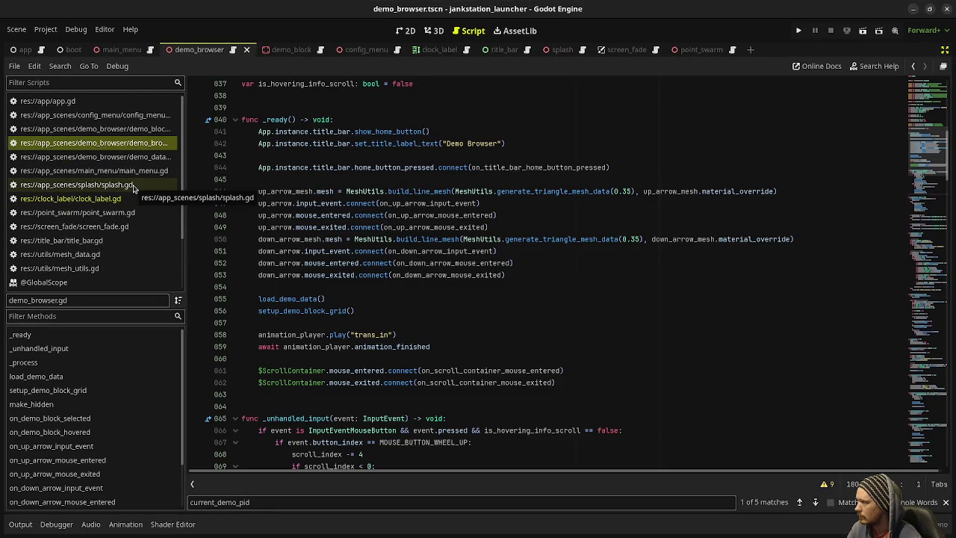
{"action": "left_click", "coordinate": [98, 115]}
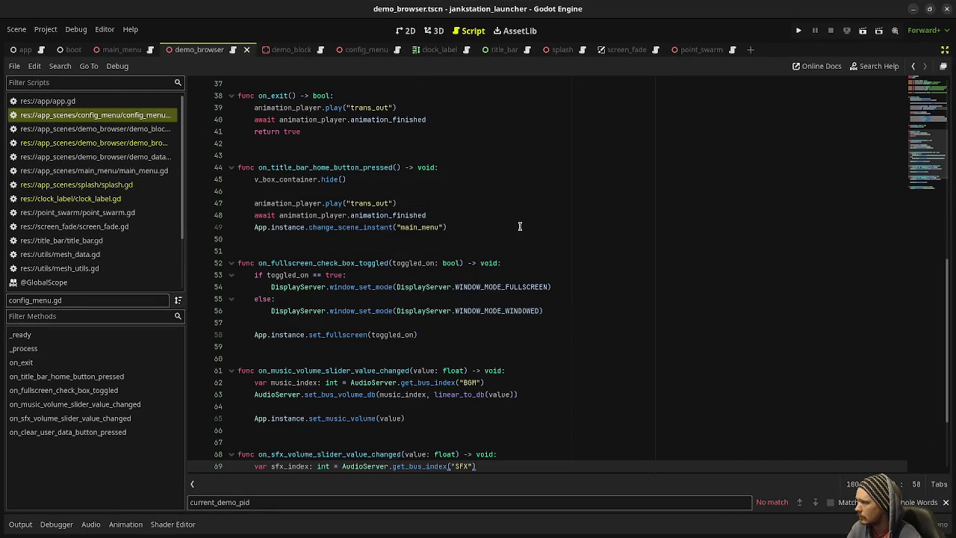
{"action": "scroll", "coordinate": [354, 345], "scroll_direction": "down", "scroll_amount": 3}
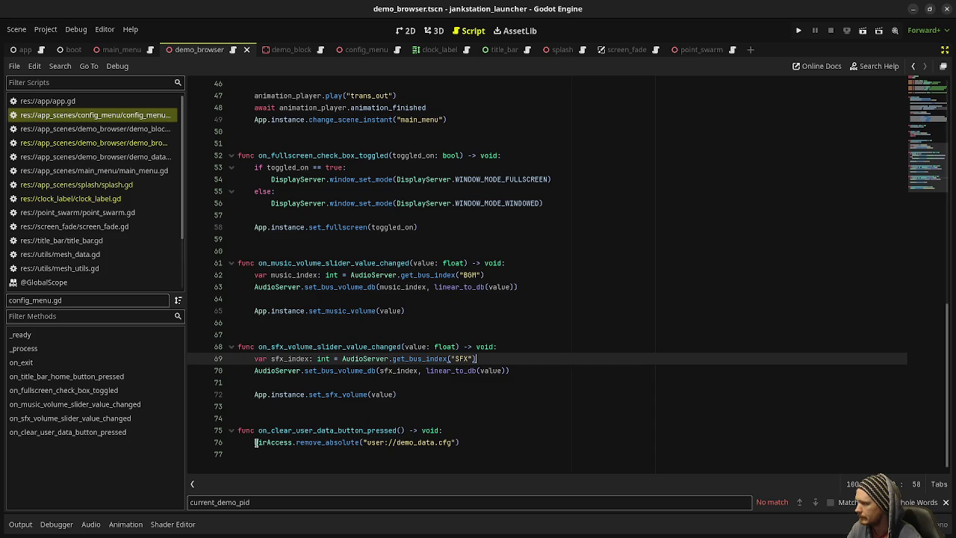
{"action": "left_click", "coordinate": [253, 442]}
{"action": "left_click_drag", "start_coordinate": [254, 442], "coordinate": [468, 446]}
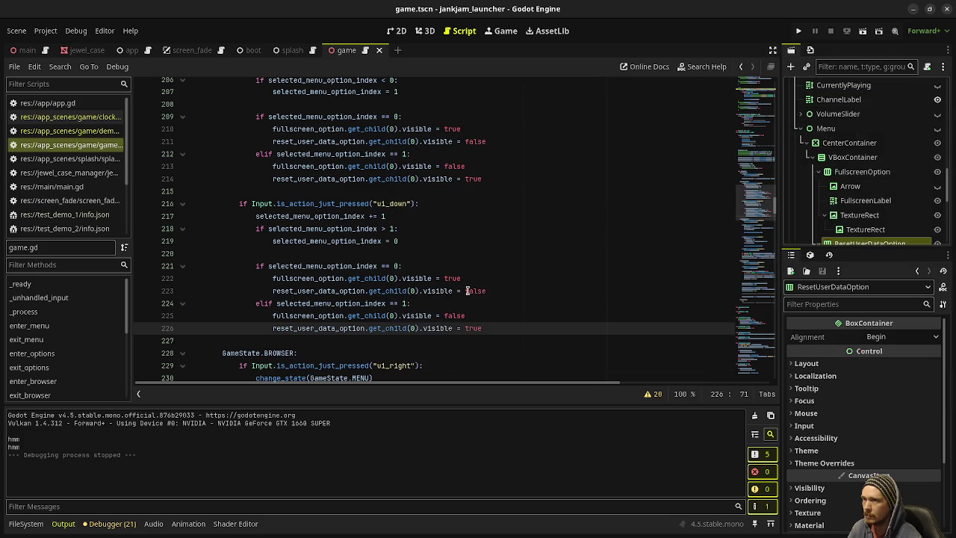
Below the ui_down block, add an if ui_accept check containing the pasted DirAccess.remove_absolute line.
{"action": "scroll", "coordinate": [384, 303], "scroll_direction": "up", "scroll_amount": 4}
{"action": "scroll", "coordinate": [382, 293], "scroll_direction": "down", "scroll_amount": 3}
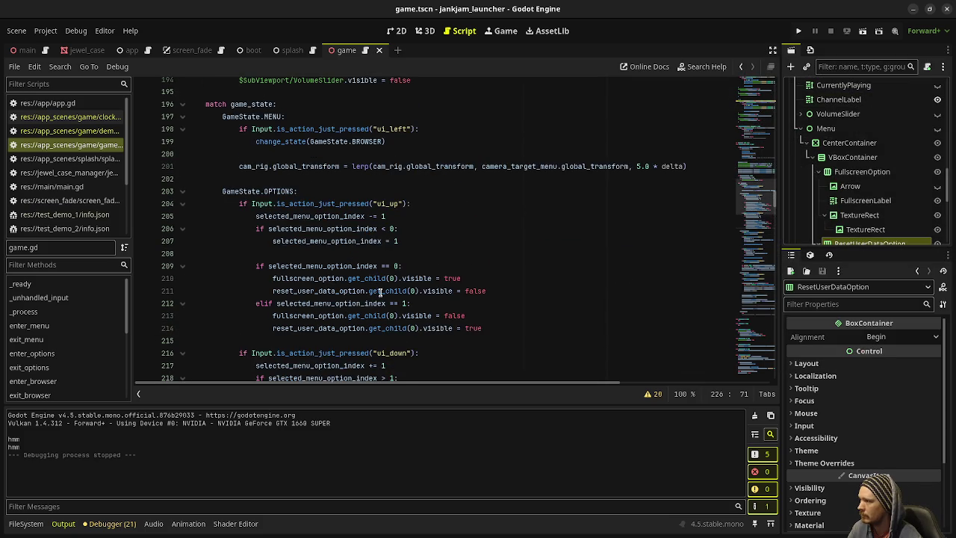
{"action": "scroll", "coordinate": [515, 313], "scroll_direction": "down", "scroll_amount": 2}
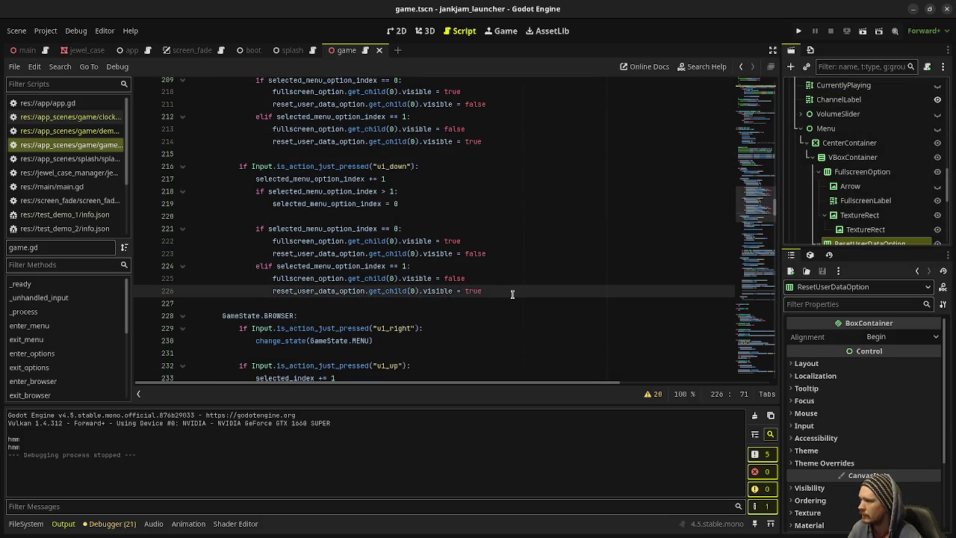
{"action": "key", "text": "Return"}
{"action": "key", "text": "Return"}
{"action": "key", "text": "BackSpace"}
{"action": "type", "text": "i"}
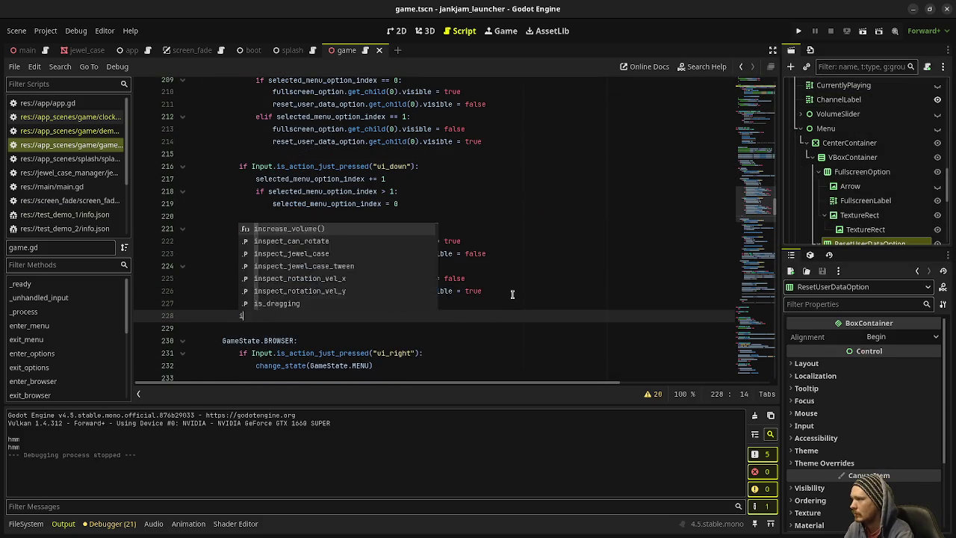
{"action": "type", "text": "f Input.is_actio"}
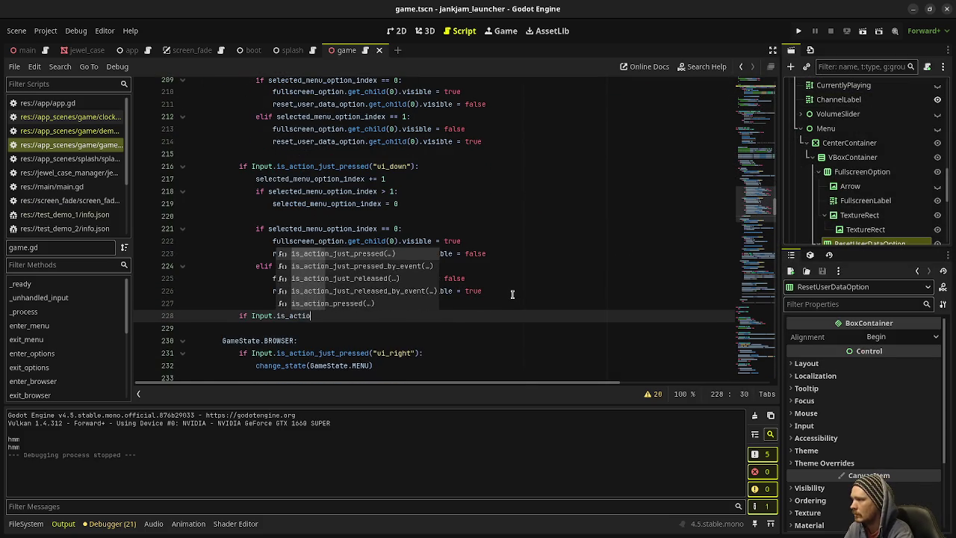
{"action": "type", "text": "n_just_pressed"}
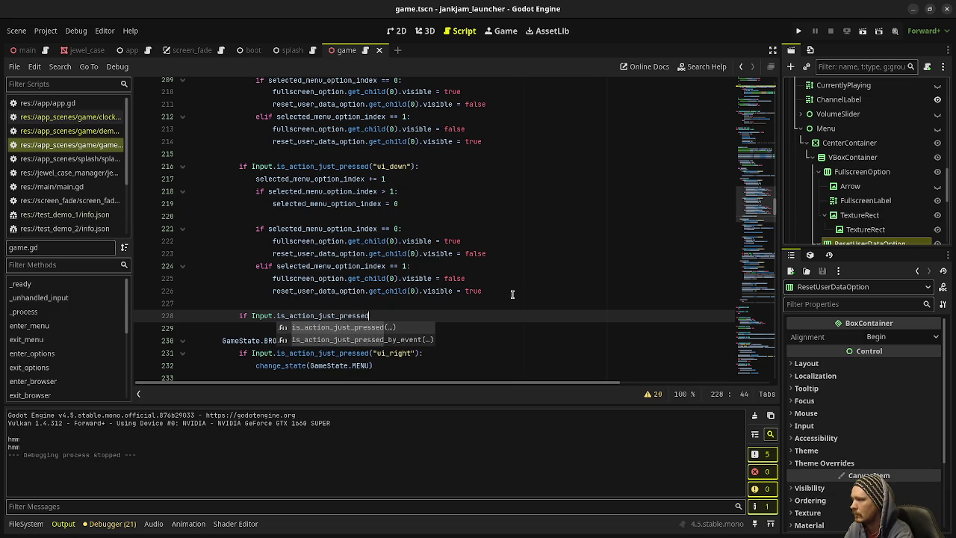
{"action": "type", "text": "(\"ui_accept\"):"}
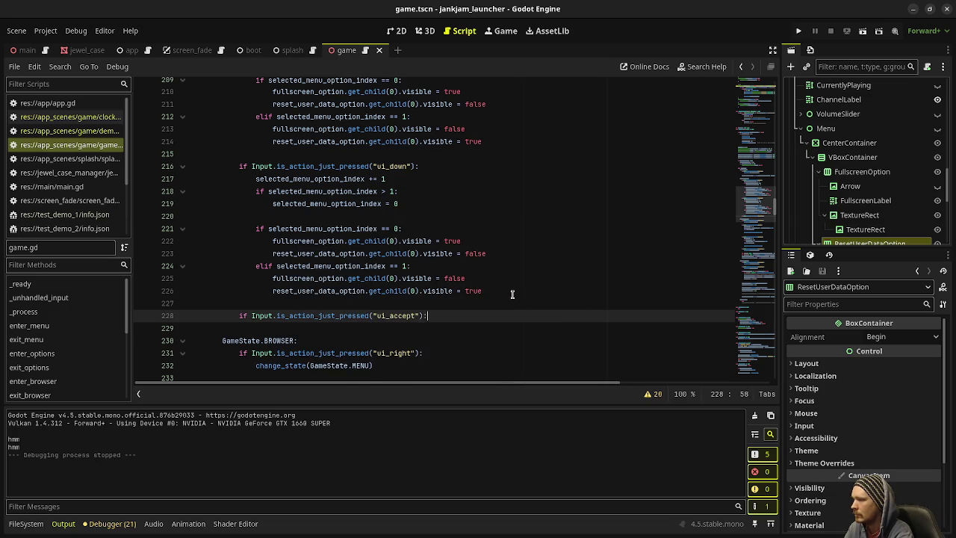
{"action": "key", "text": "Return"}
{"action": "key", "text": "ctrl+v"}
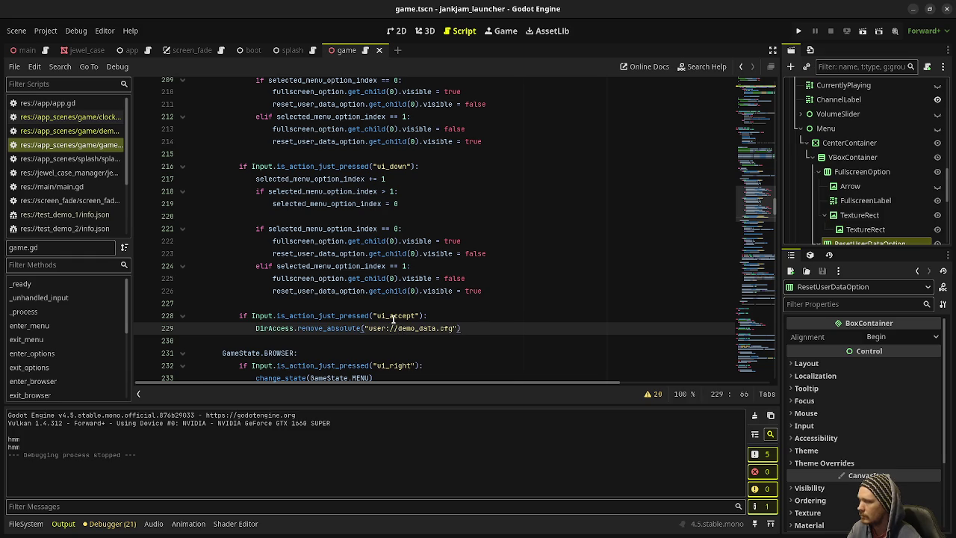
Under the ui_accept check, add an index 0 branch with pass and a 'toggle fullscreen' comment.
{"action": "left_click", "coordinate": [438, 316]}
{"action": "key", "text": "Return"}
{"action": "type", "text": "if selected_menu_option_index == 0:"}
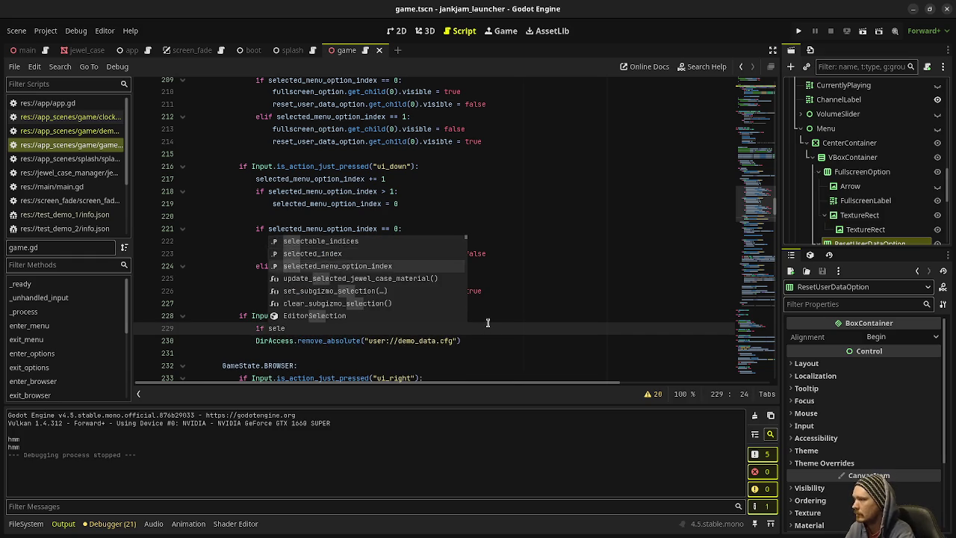
{"action": "key", "text": "Return"}
{"action": "type", "text": "== 0:"}
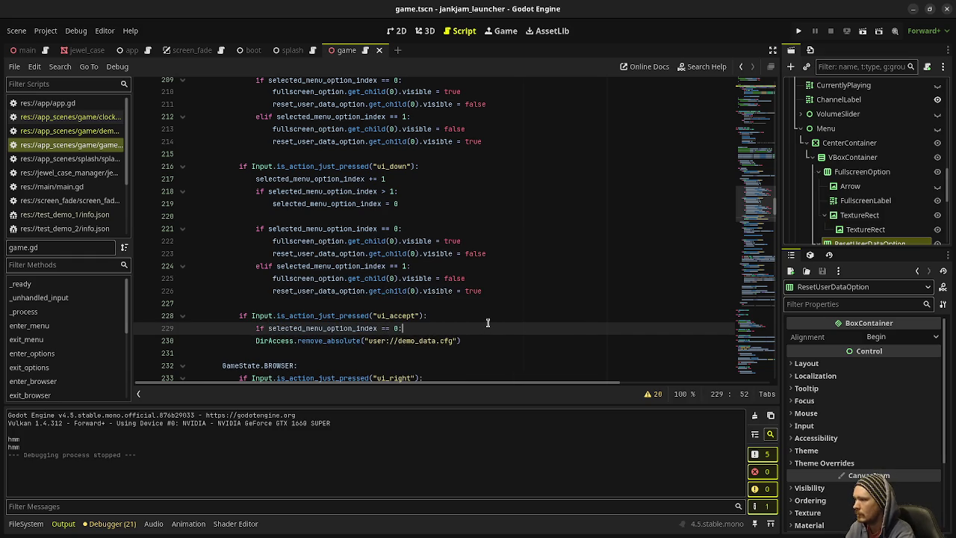
{"action": "key", "text": "Return"}
{"action": "type", "text": "#"}
{"action": "key", "text": "BackSpace"}
{"action": "type", "text": "pass"}
{"action": "type", "text": "toggle fullscreen"}
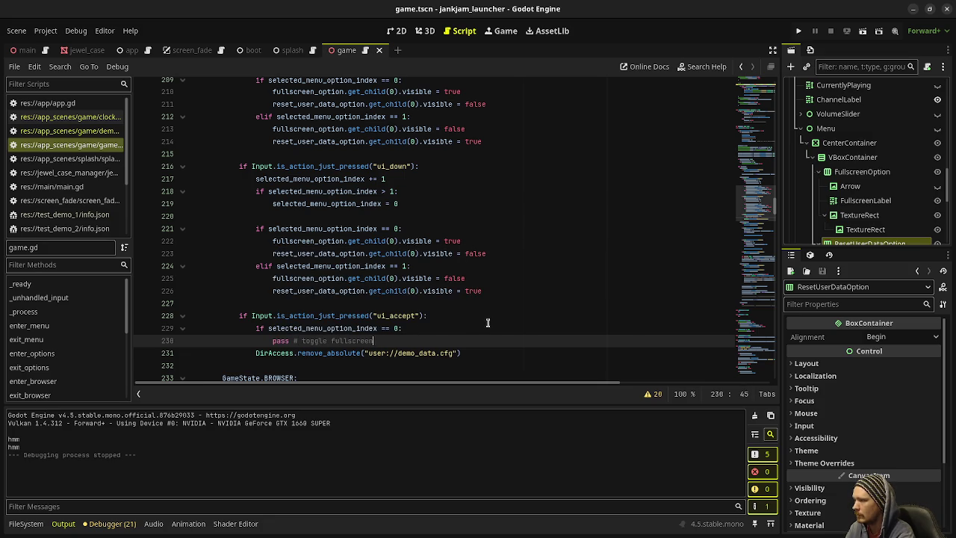
{"action": "key", "text": "Return"}
{"action": "key", "text": "BackSpace"}
Add an elif index 1 branch wrapping the deletion line, fix its indentation, and save.
{"action": "type", "text": "elif "}
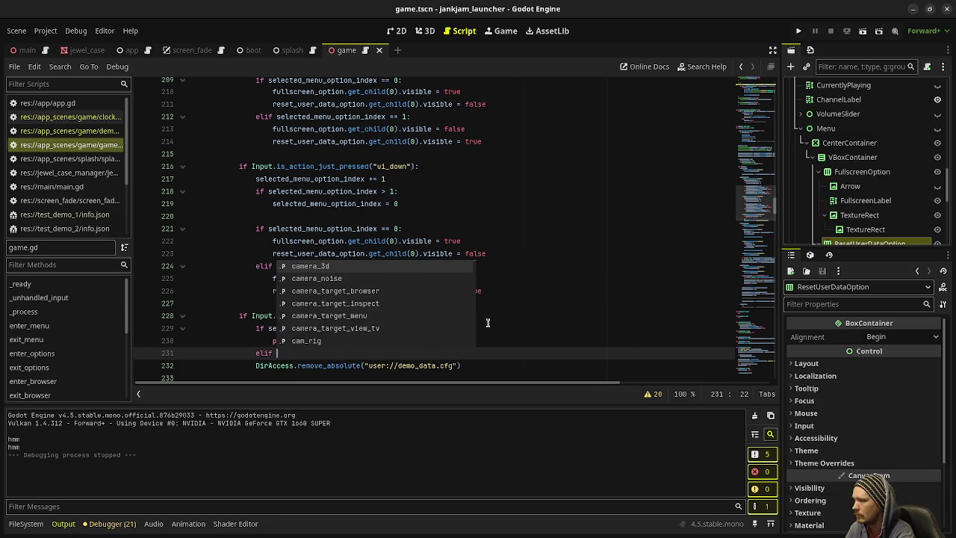
{"action": "type", "text": "sel"}
{"action": "key", "text": "Down"}
{"action": "key", "text": "Down"}
{"action": "key", "text": "Return"}
{"action": "type", "text": "== 1:"}
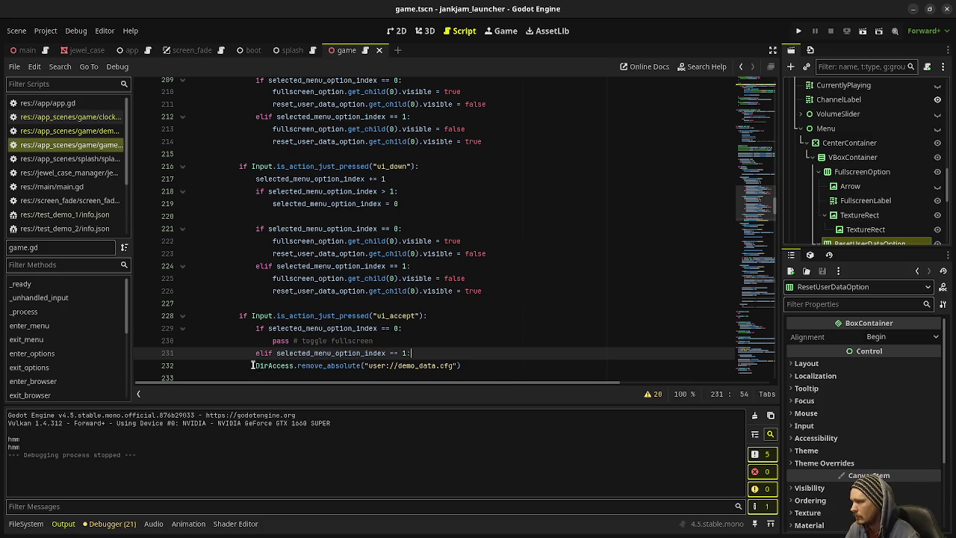
{"action": "left_click_drag", "start_coordinate": [254, 365], "coordinate": [255, 352]}
{"action": "key", "text": "Tab"}
{"action": "key", "text": "shift+Tab"}
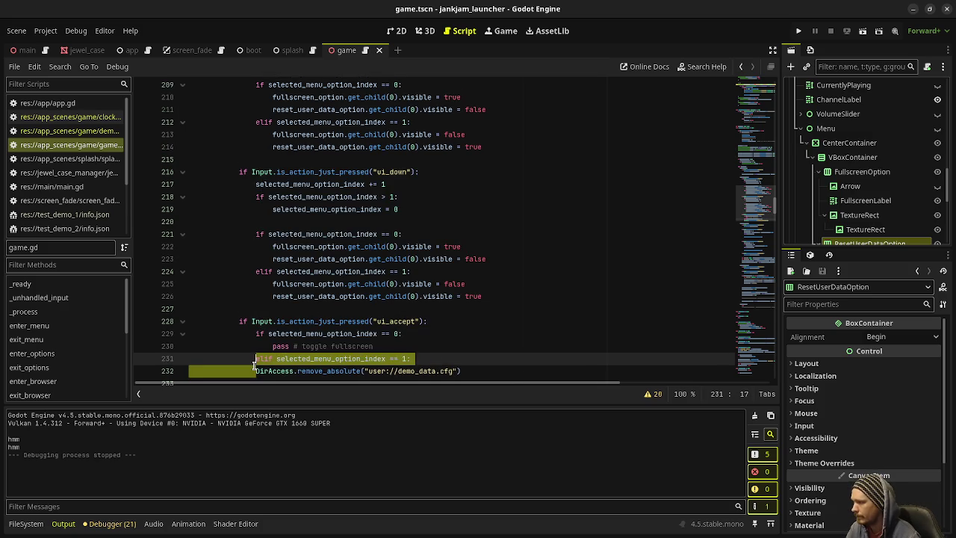
{"action": "left_click", "coordinate": [254, 365]}
{"action": "key", "text": "ctrl+s"}
{"action": "scroll", "coordinate": [471, 254], "scroll_direction": "down", "scroll_amount": 7}
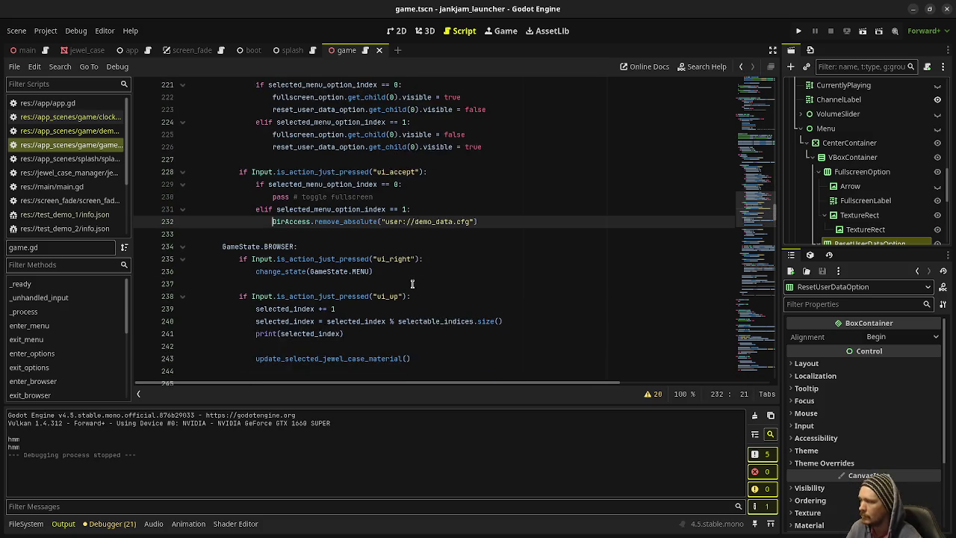
{"action": "left_click", "coordinate": [750, 347]}
{"action": "left_click", "coordinate": [750, 347]}
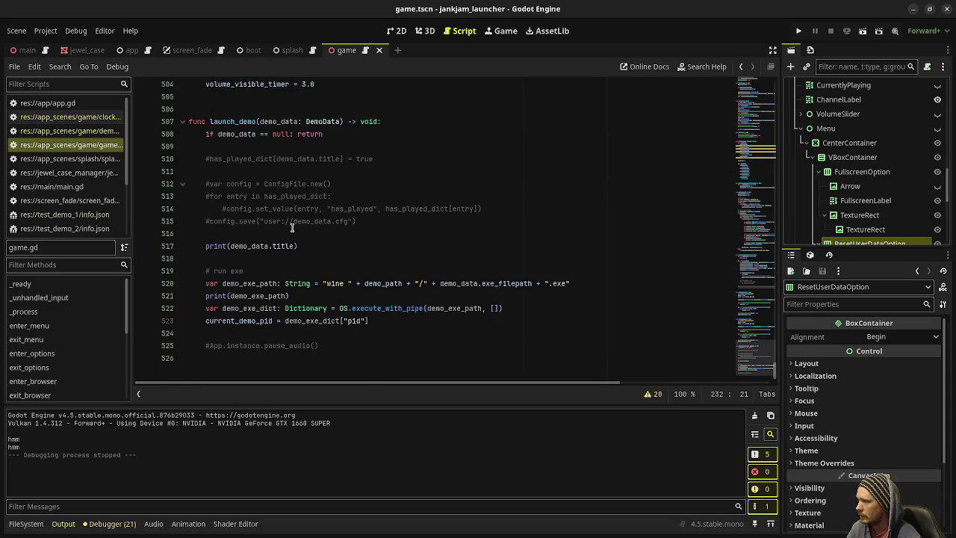
Uncomment launch_demo's block saving has_played_dict to user://demo_data.cfg, and save.
{"action": "mouse_move", "coordinate": [367, 222]}
{"action": "left_mouse_down"}
{"action": "mouse_move", "coordinate": [210, 196]}
{"action": "mouse_move", "coordinate": [203, 160]}
{"action": "left_mouse_up"}
{"action": "key", "text": "ctrl+k"}
{"action": "key", "text": "ctrl+s"}
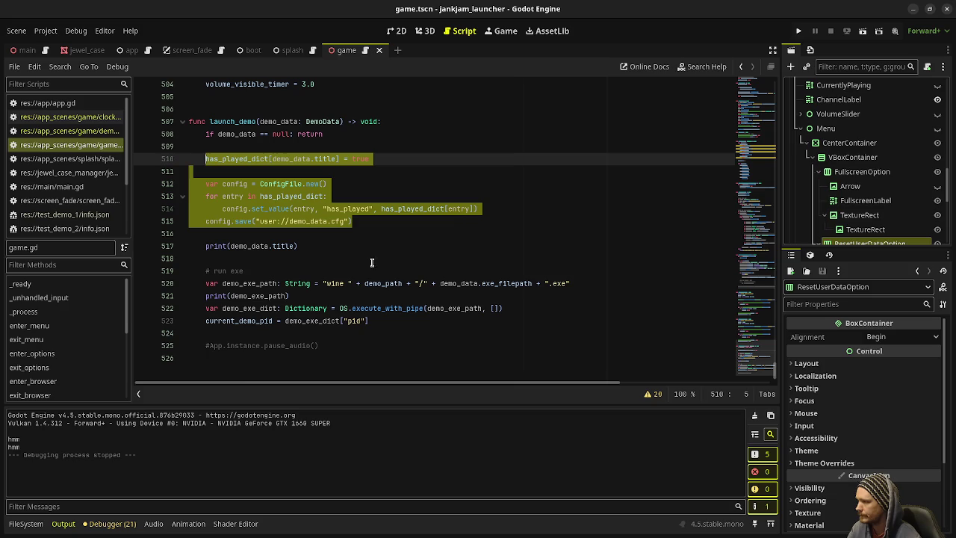
Scroll back up to review the OPTIONS case's ui_up, ui_down and ui_accept handling.
{"action": "scroll", "coordinate": [390, 278], "scroll_direction": "up", "scroll_amount": 3}
{"action": "scroll", "coordinate": [389, 275], "scroll_direction": "up", "scroll_amount": 8}
{"action": "scroll", "coordinate": [389, 275], "scroll_direction": "up", "scroll_amount": 20}
{"action": "scroll", "coordinate": [389, 275], "scroll_direction": "up", "scroll_amount": 19}
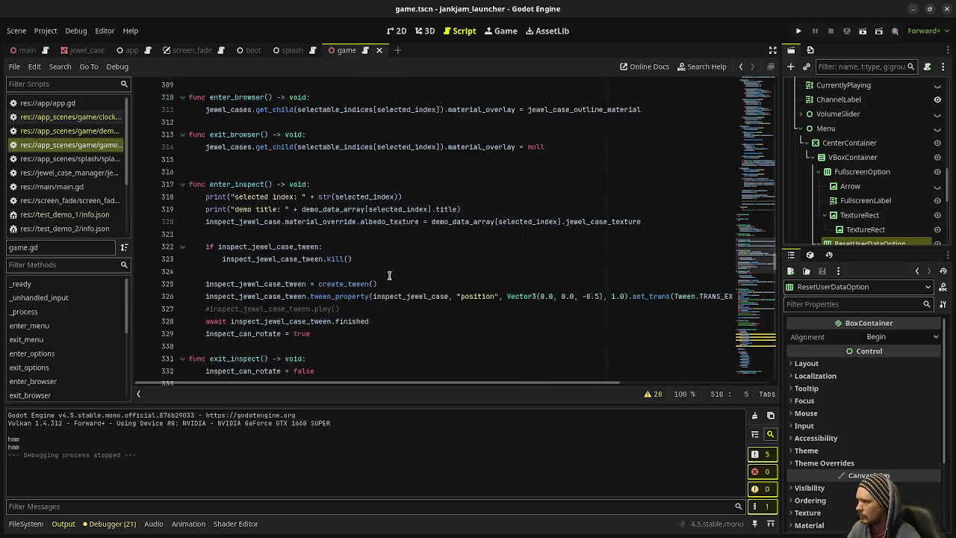
{"action": "scroll", "coordinate": [389, 275], "scroll_direction": "up", "scroll_amount": 11}
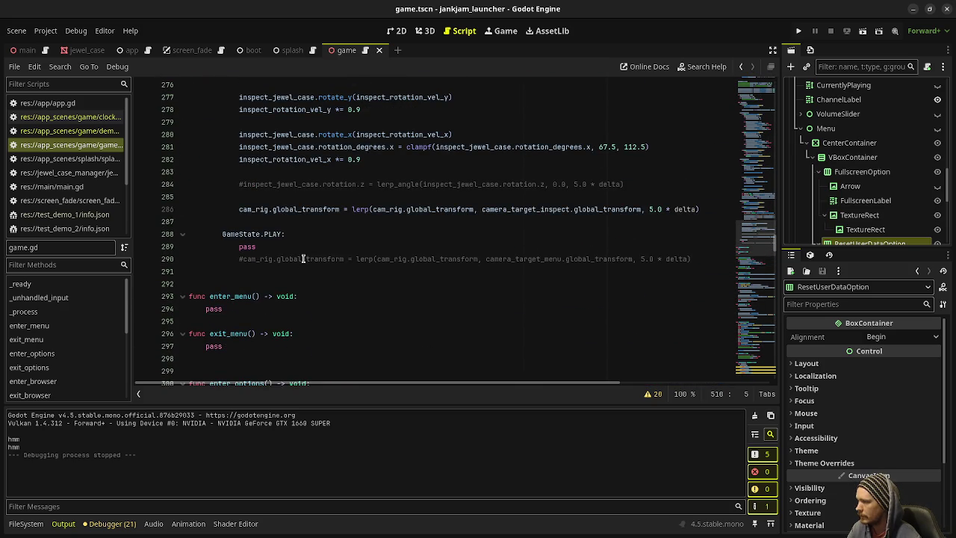
{"action": "scroll", "coordinate": [303, 258], "scroll_direction": "up", "scroll_amount": 12}
{"action": "scroll", "coordinate": [302, 258], "scroll_direction": "up", "scroll_amount": 5}
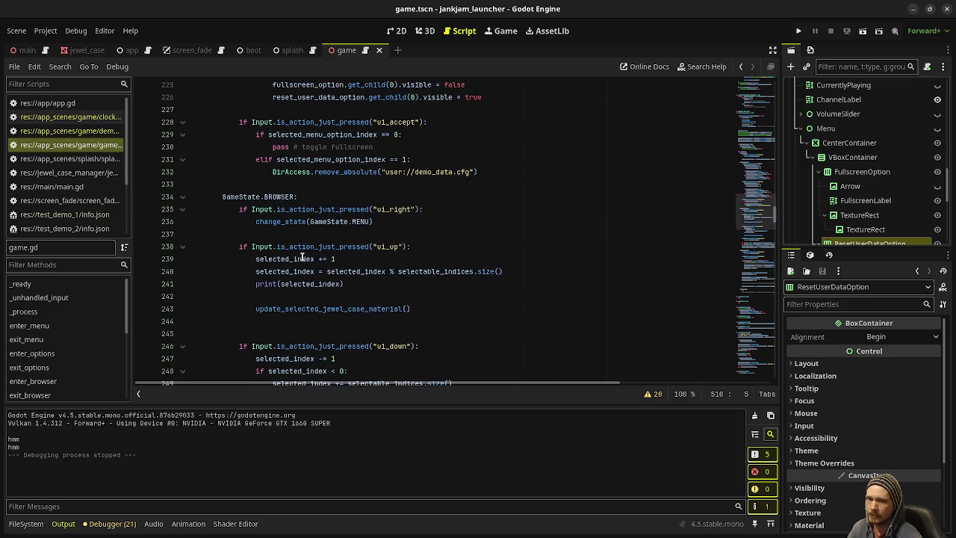
{"action": "mouse_move", "coordinate": [301, 257]}
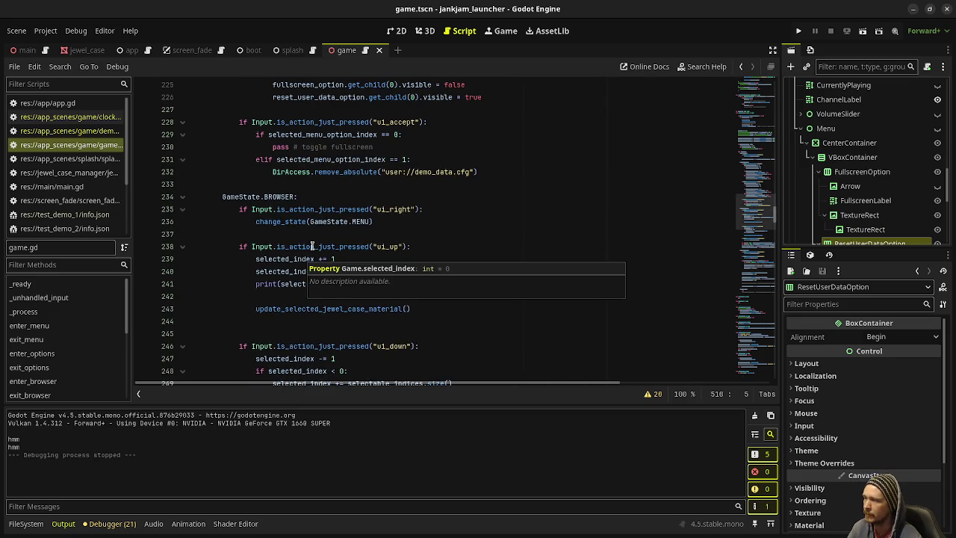
{"action": "scroll", "coordinate": [311, 241], "scroll_direction": "up", "scroll_amount": 6}
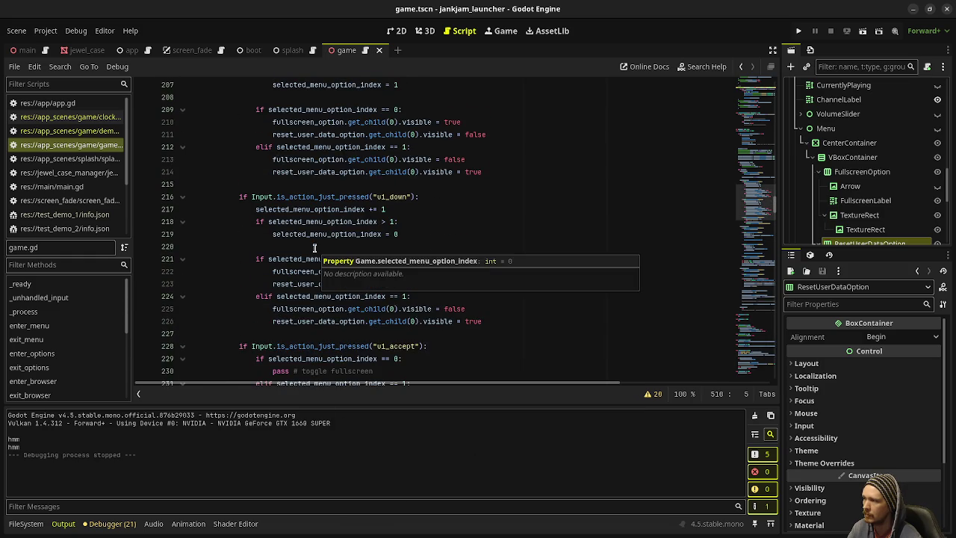
{"action": "scroll", "coordinate": [315, 248], "scroll_direction": "down", "scroll_amount": 2}
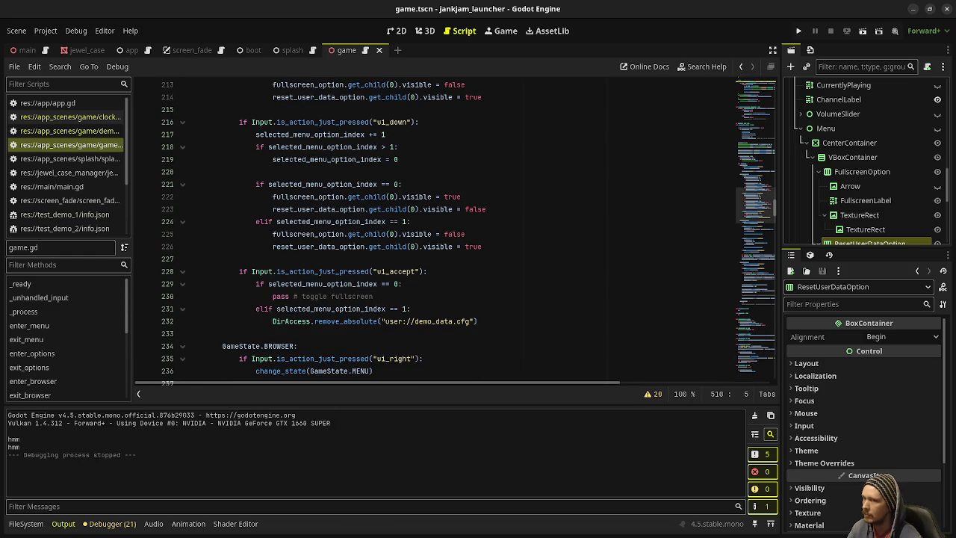
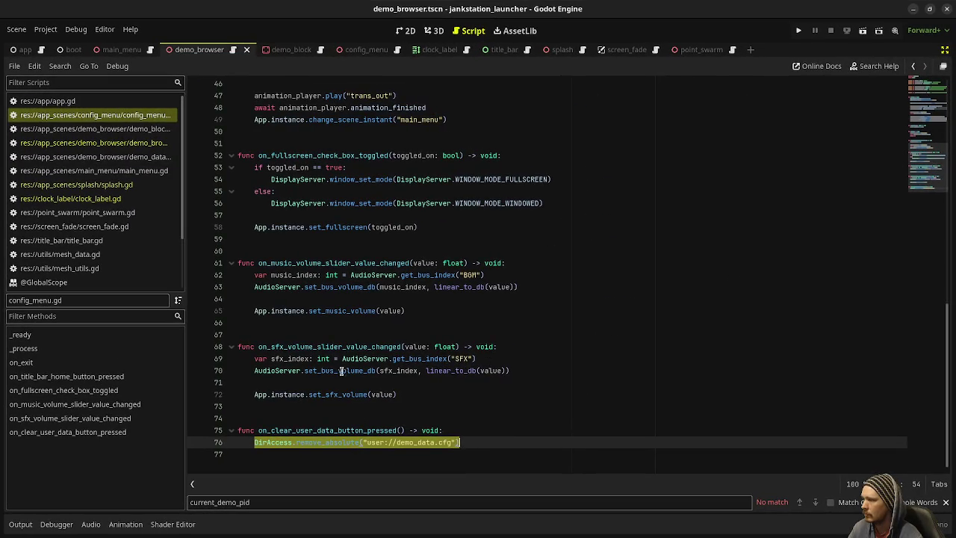
Check the set_fullscreen call in config_menu.gd's toggle handler, then view app.gd's saving code.
{"action": "scroll", "coordinate": [344, 372], "scroll_direction": "up", "scroll_amount": 2}
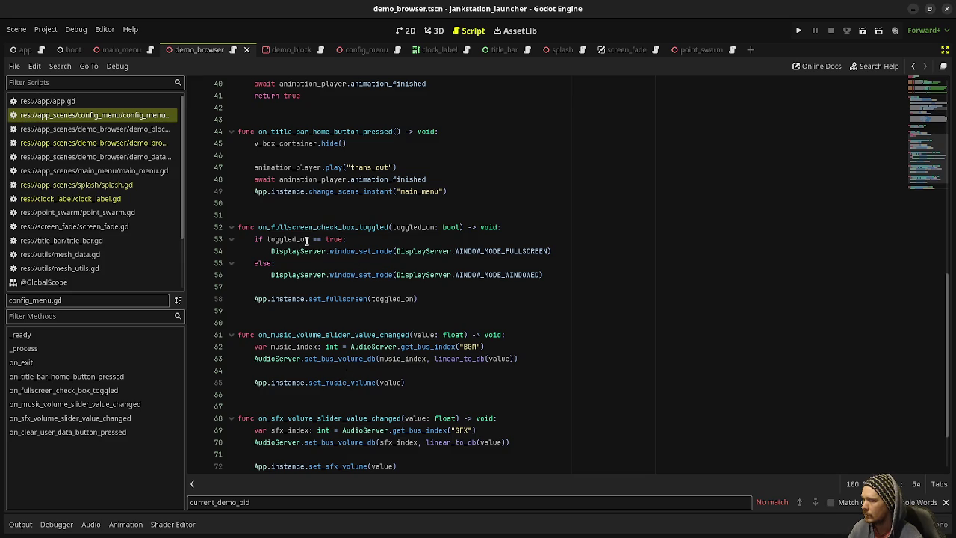
{"action": "scroll", "coordinate": [306, 241], "scroll_direction": "up", "scroll_amount": 1}
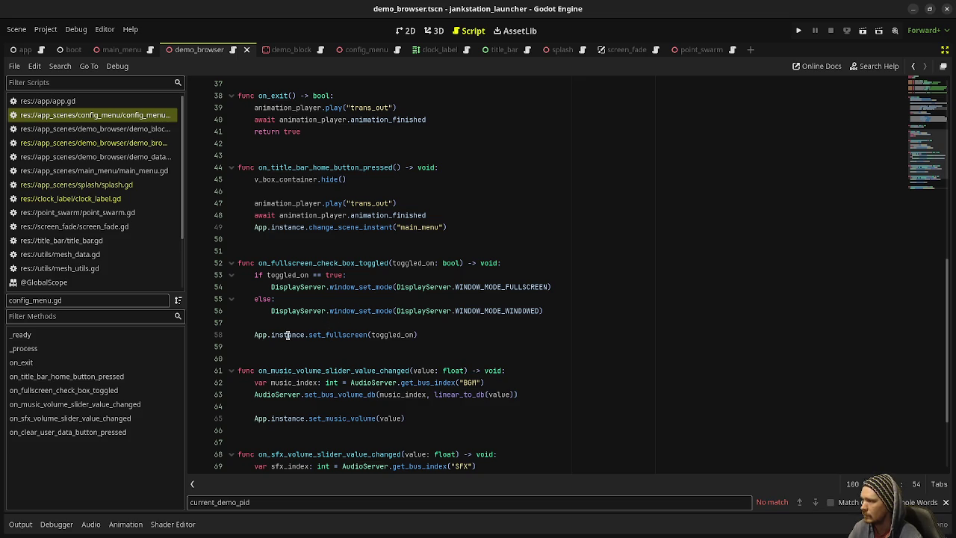
{"action": "left_click", "coordinate": [335, 335]}
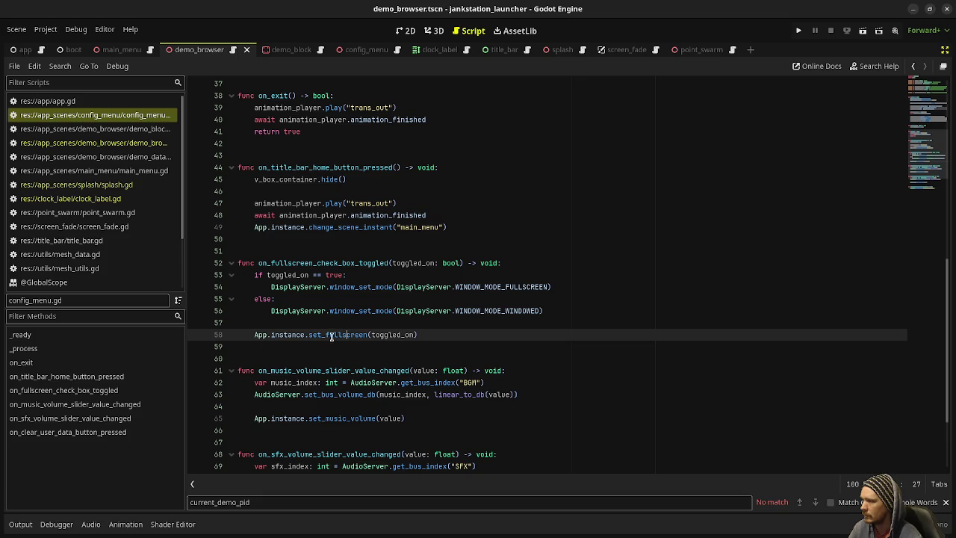
{"action": "left_click", "coordinate": [84, 102]}
{"action": "scroll", "coordinate": [356, 299], "scroll_direction": "down", "scroll_amount": 5}
{"action": "scroll", "coordinate": [355, 299], "scroll_direction": "down", "scroll_amount": 13}
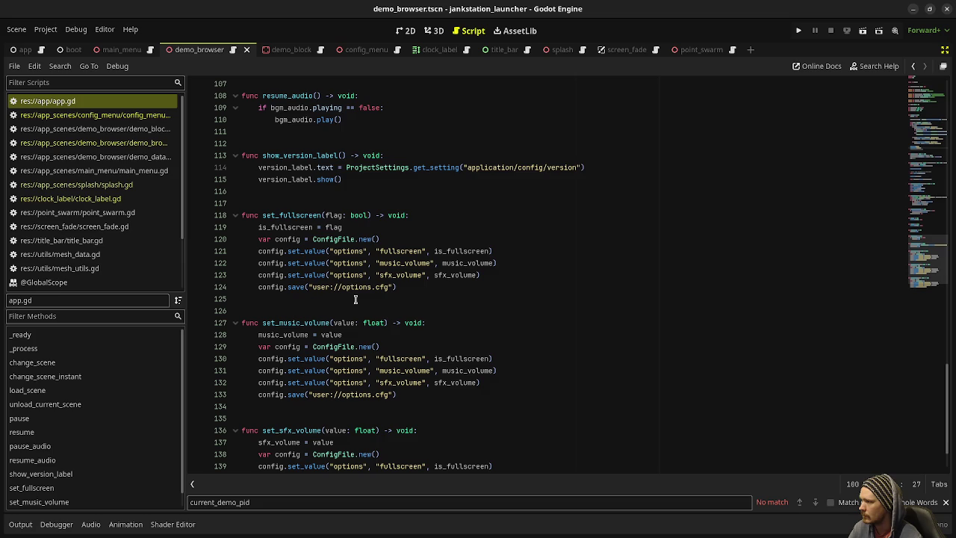
Select the is_fullscreen and music_volume declarations on lines 22–23 of app.gd to copy.
{"action": "scroll", "coordinate": [355, 299], "scroll_direction": "up", "scroll_amount": 1}
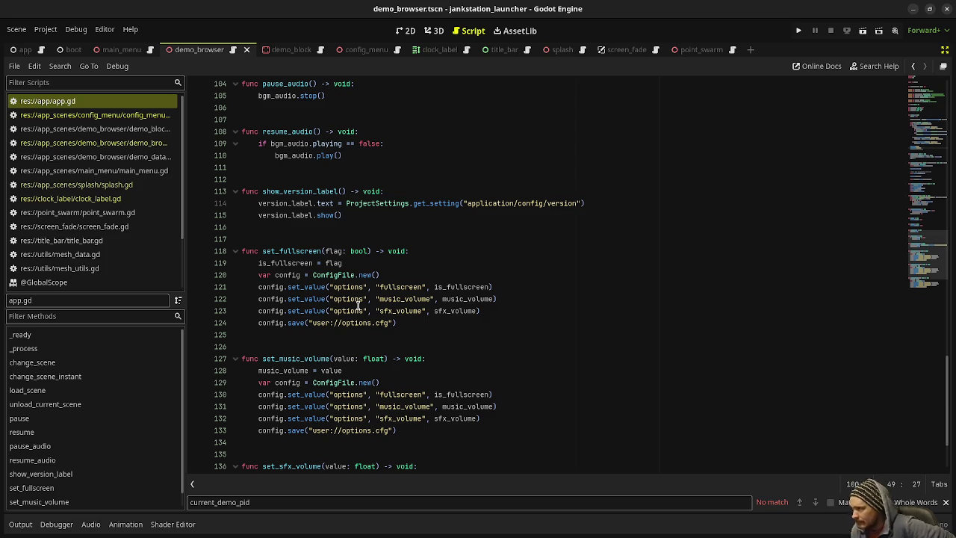
{"action": "scroll", "coordinate": [359, 305], "scroll_direction": "up", "scroll_amount": 5}
{"action": "scroll", "coordinate": [357, 304], "scroll_direction": "up", "scroll_amount": 20}
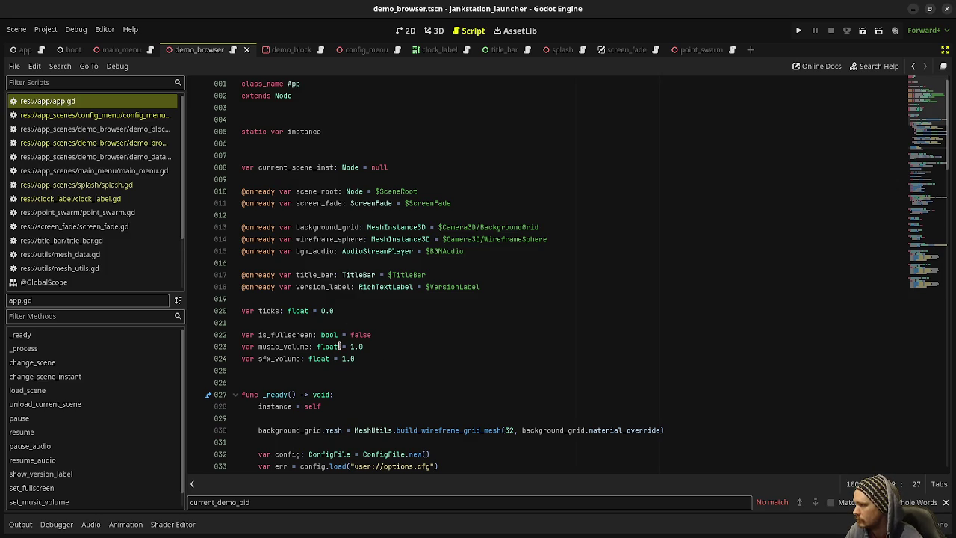
{"action": "left_click_drag", "start_coordinate": [367, 347], "coordinate": [235, 341]}
{"action": "key", "text": "ctrl+c"}
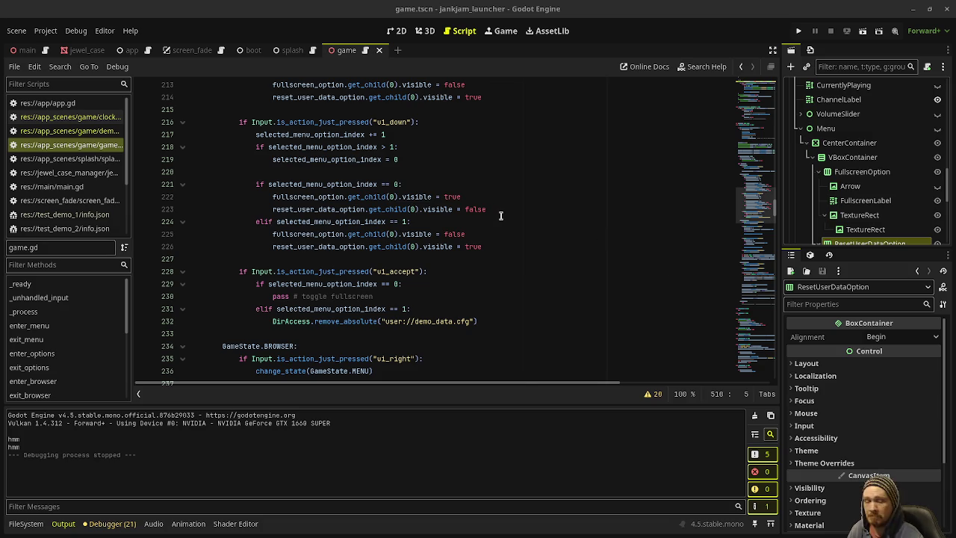
Paste the is_fullscreen = false and music_volume = 1.0 lines after line 11 of app.gd.
{"action": "left_click", "coordinate": [52, 105]}
{"action": "left_click", "coordinate": [349, 209]}
{"action": "key", "text": "Return"}
{"action": "key", "text": "Return"}
{"action": "key", "text": "Return"}
{"action": "key", "text": "ctrl+v"}
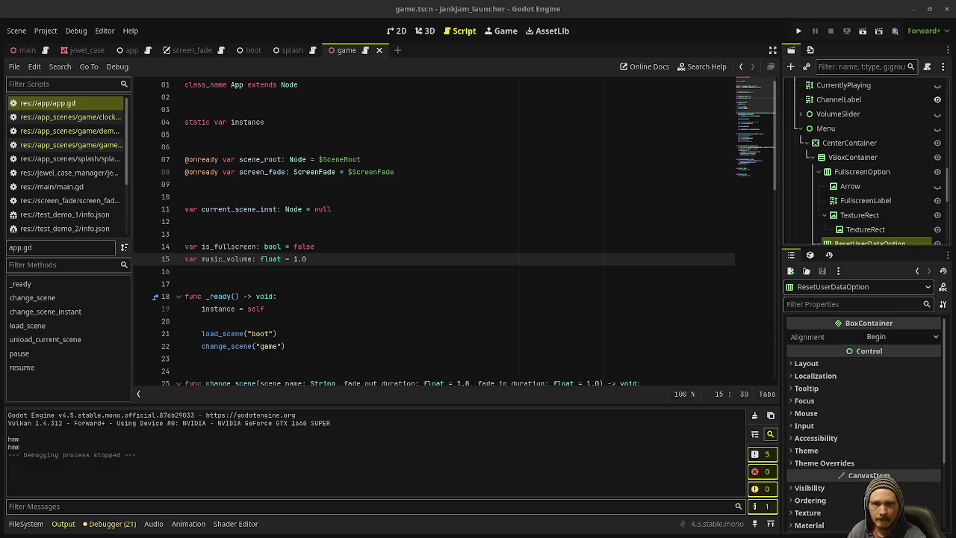
Rename music_volume to volume and paste the set_fullscreen and set_music_volume functions after resume().
{"action": "left_click", "coordinate": [224, 259]}
{"action": "left_click_drag", "start_coordinate": [223, 258], "coordinate": [202, 259]}
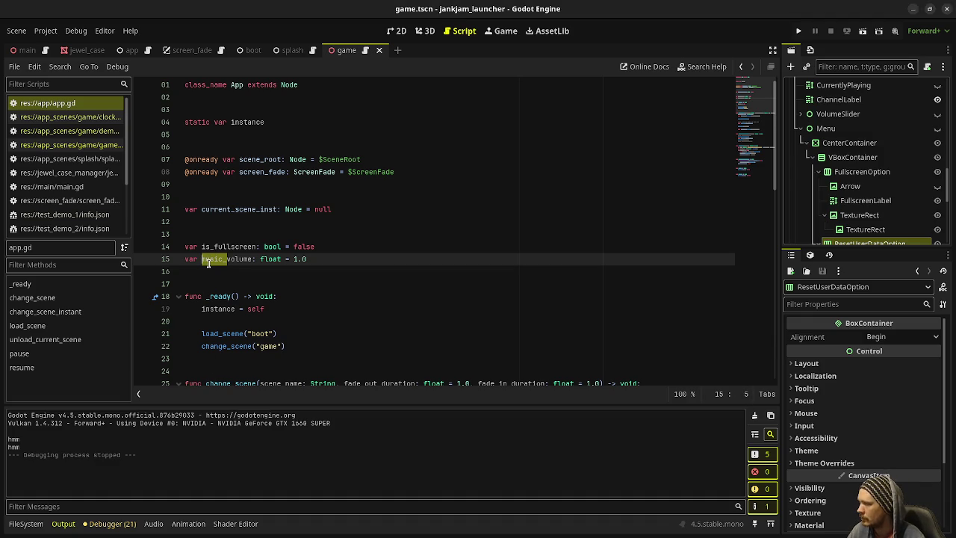
{"action": "key", "text": "BackSpace"}
{"action": "left_click", "coordinate": [304, 261]}
{"action": "scroll", "coordinate": [307, 299], "scroll_direction": "down", "scroll_amount": 15}
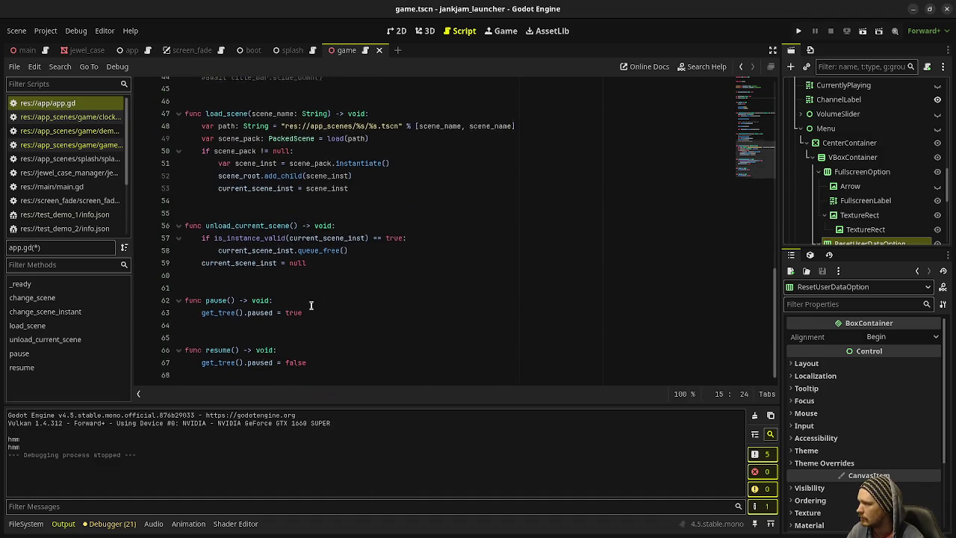
{"action": "left_click", "coordinate": [273, 371]}
{"action": "key", "text": "ctrl+v"}
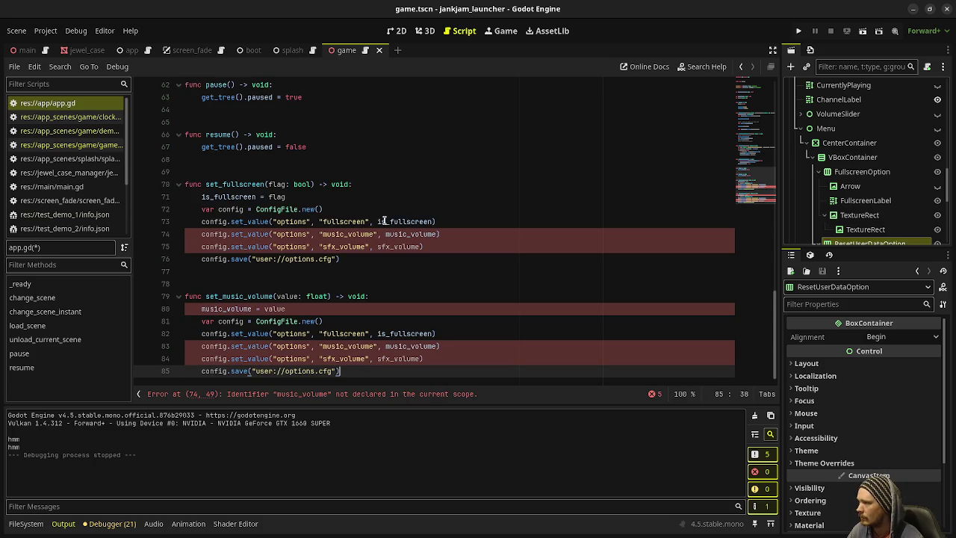
Make set_fullscreen save volume instead of music_volume and remove its sfx_volume line.
{"action": "left_click_drag", "start_coordinate": [410, 234], "coordinate": [384, 234]}
{"action": "key", "text": "BackSpace"}
{"action": "left_click", "coordinate": [433, 246]}
{"action": "key", "text": "shift+Up"}
{"action": "key", "text": "BackSpace"}
{"action": "left_click_drag", "start_coordinate": [346, 234], "coordinate": [327, 234]}
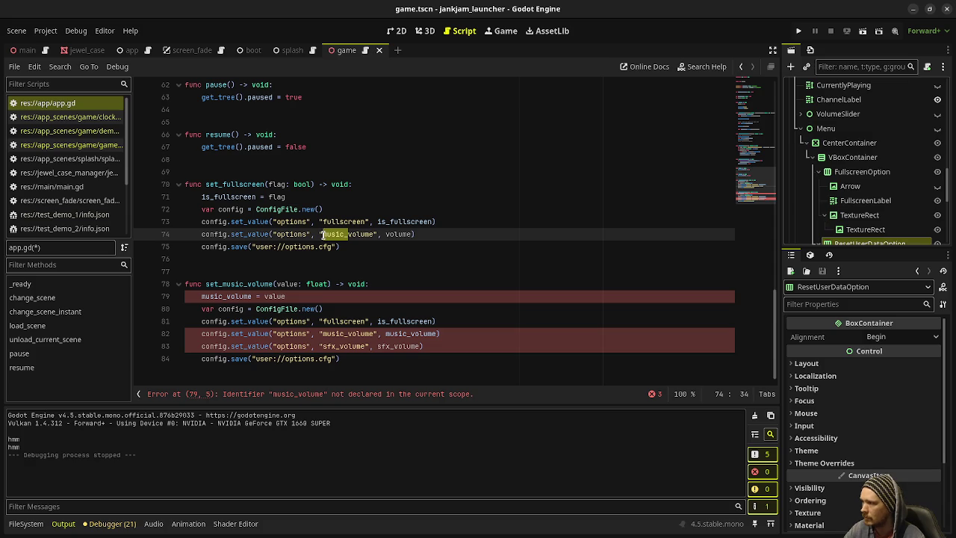
{"action": "key", "text": "BackSpace"}
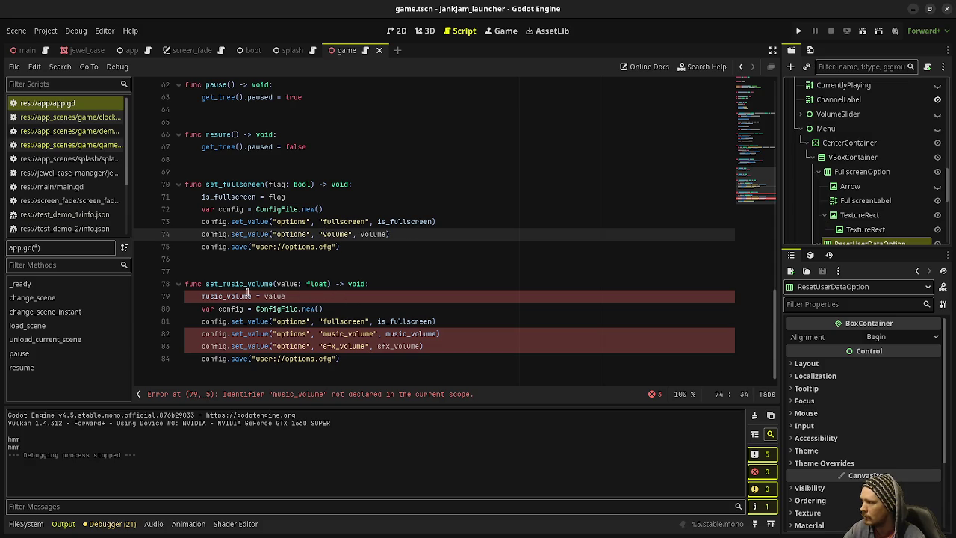
Make set_music_volume store only volume, drop its sfx_volume line, and save app.gd.
{"action": "left_click_drag", "start_coordinate": [227, 296], "coordinate": [201, 296]}
{"action": "key", "text": "BackSpace"}
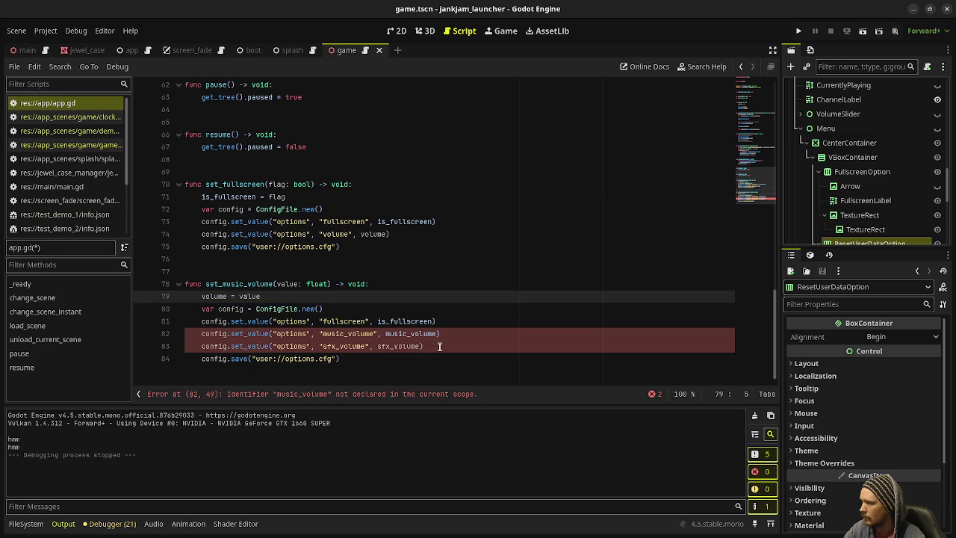
{"action": "left_click", "coordinate": [440, 347]}
{"action": "key", "text": "ctrl+shift+k"}
{"action": "left_click_drag", "start_coordinate": [410, 334], "coordinate": [322, 334]}
{"action": "key", "text": "BackSpace"}
{"action": "key", "text": "BackSpace"}
{"action": "key", "text": "ctrl+s"}
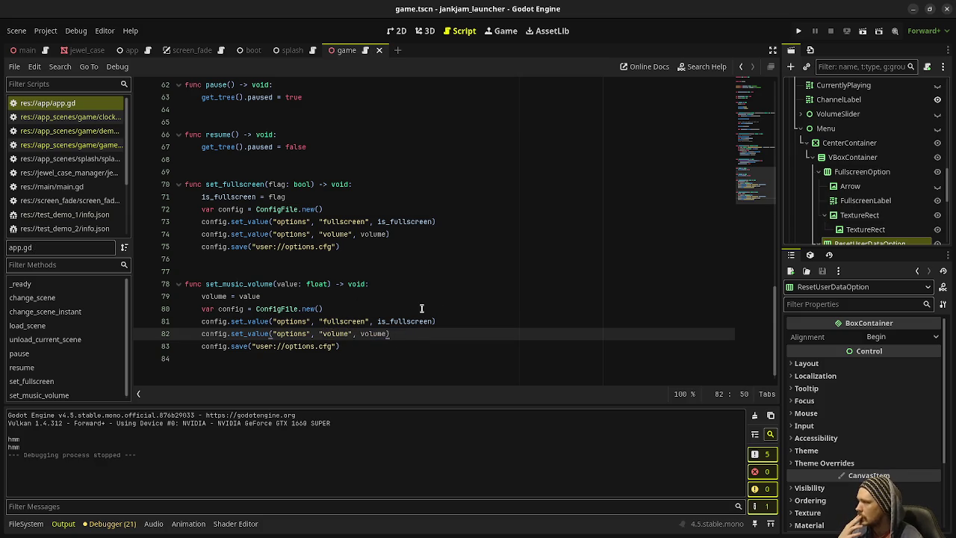
{"action": "scroll", "coordinate": [416, 312], "scroll_direction": "up", "scroll_amount": 4}
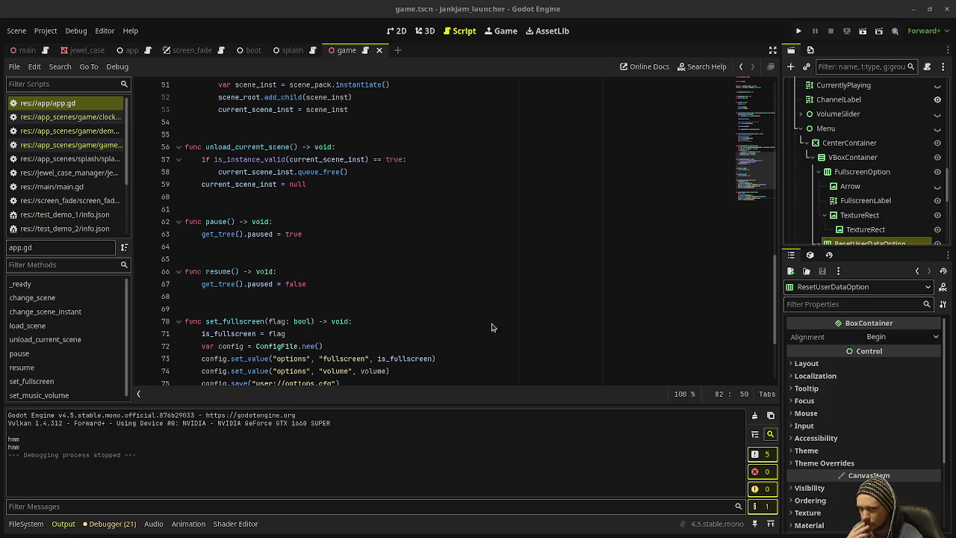
Start a pause_audio() -> void function after resume(), then remove it and save app.gd.
{"action": "left_click", "coordinate": [348, 293]}
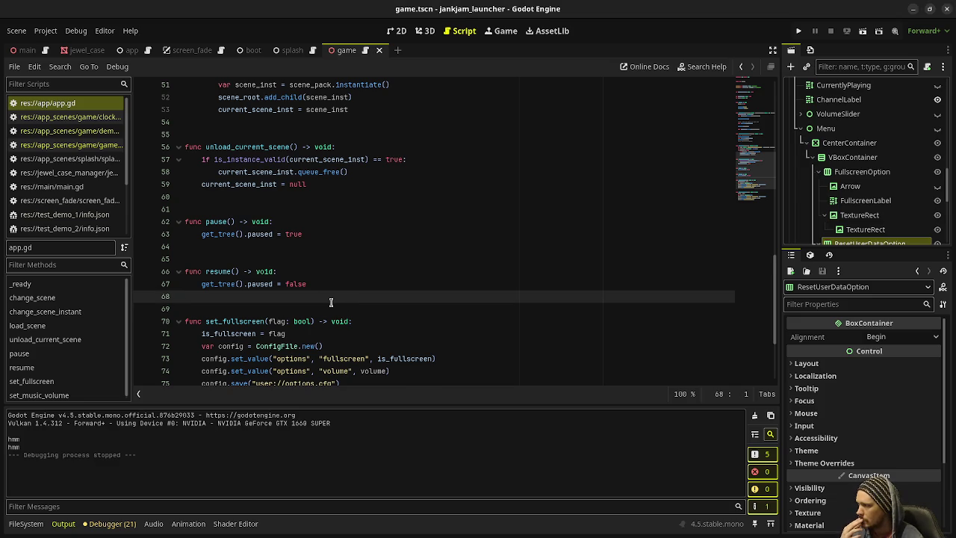
{"action": "key", "text": "Return"}
{"action": "key", "text": "Return"}
{"action": "key", "text": "Up"}
{"action": "key", "text": "Return"}
{"action": "type", "text": "func pause_audio"}
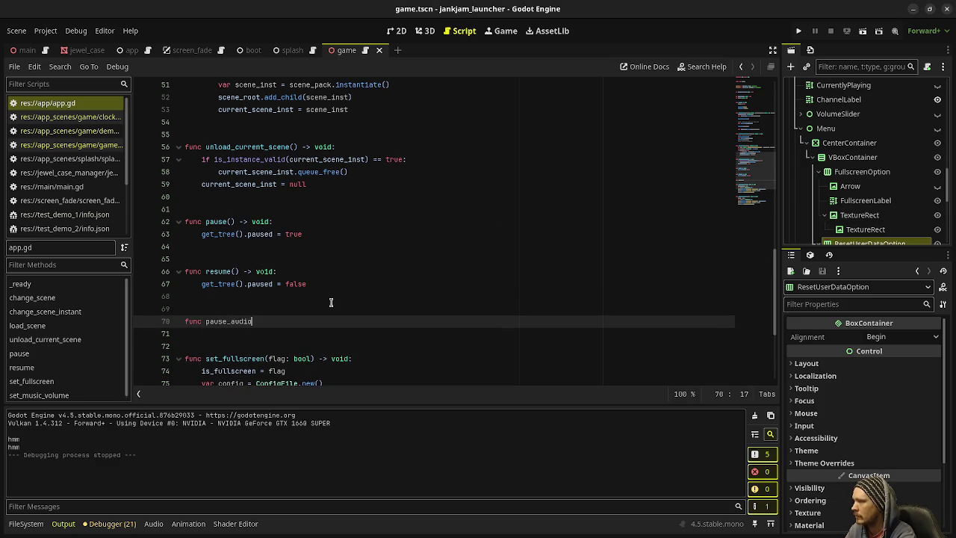
{"action": "type", "text": "() -> void:"}
{"action": "key", "text": "Return"}
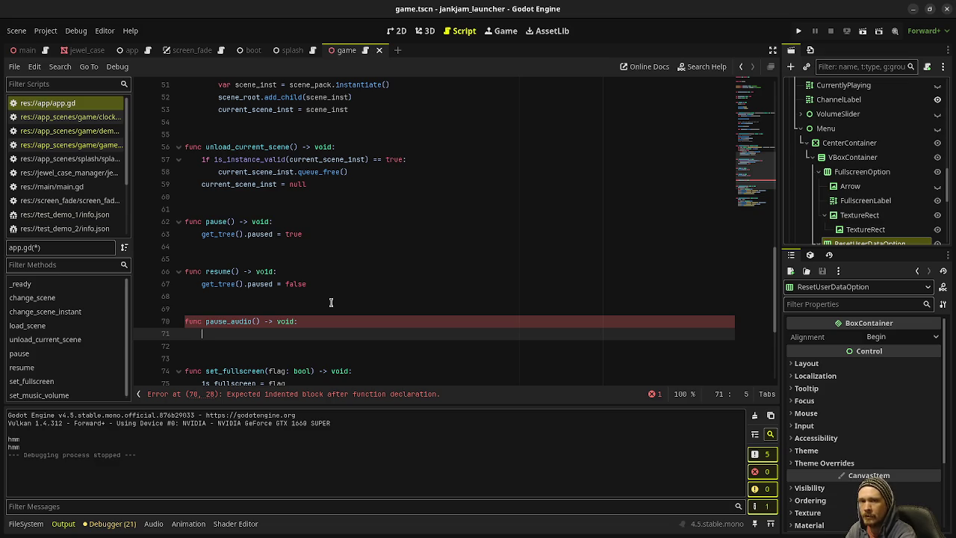
{"action": "key", "text": "BackSpace"}
{"action": "key", "text": "BackSpace"}
{"action": "key", "text": "BackSpace"}
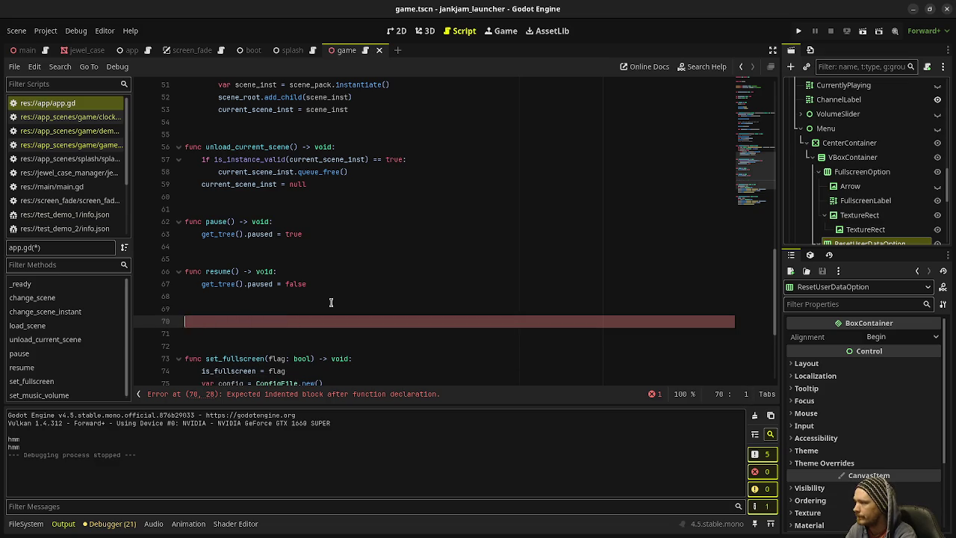
{"action": "key", "text": "ctrl+s"}
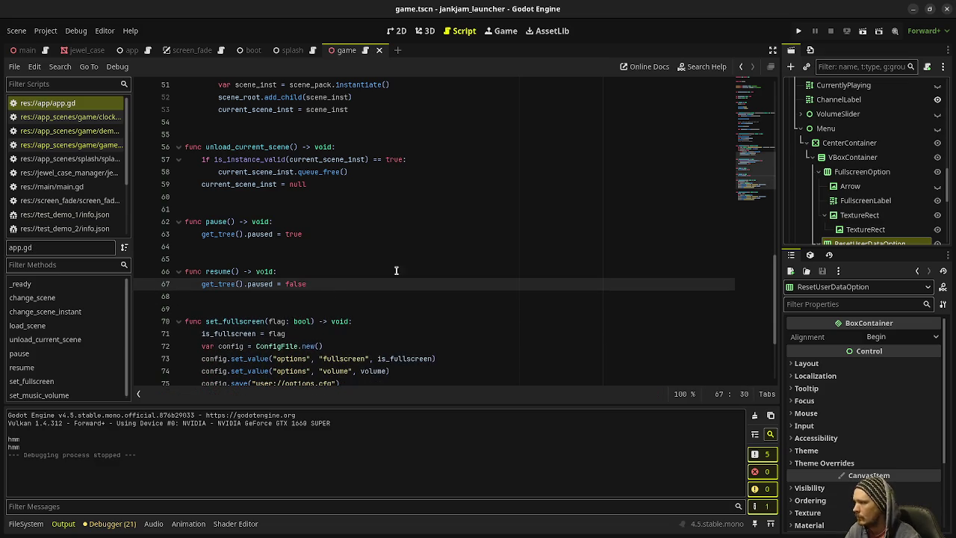
Switch back to game.gd from the script list.
{"action": "scroll", "coordinate": [391, 276], "scroll_direction": "down", "scroll_amount": 1}
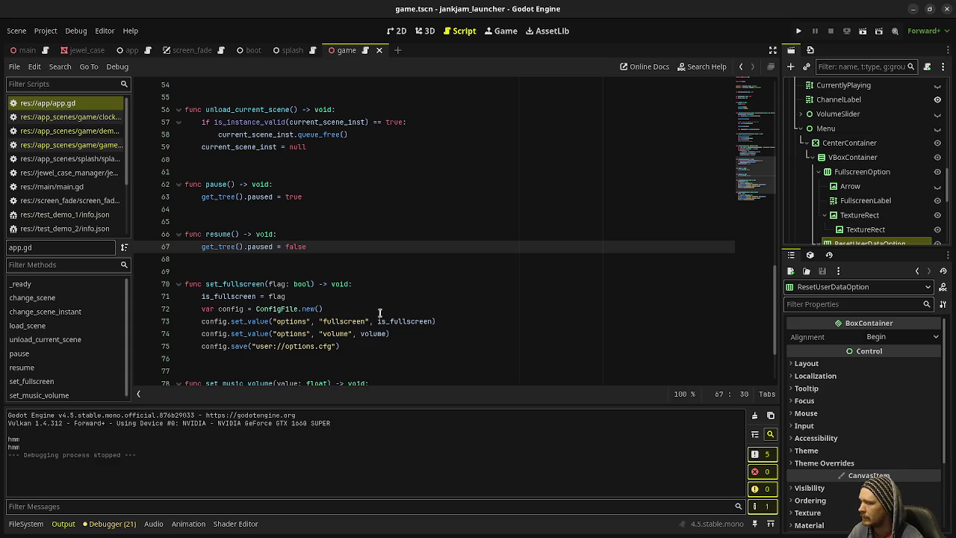
{"action": "scroll", "coordinate": [381, 331], "scroll_direction": "down", "scroll_amount": 2}
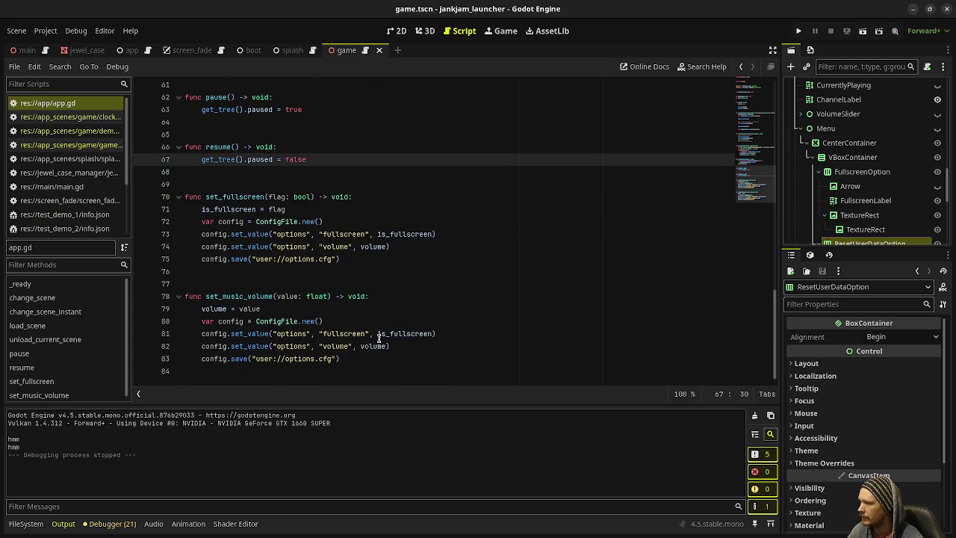
{"action": "left_click", "coordinate": [71, 145]}
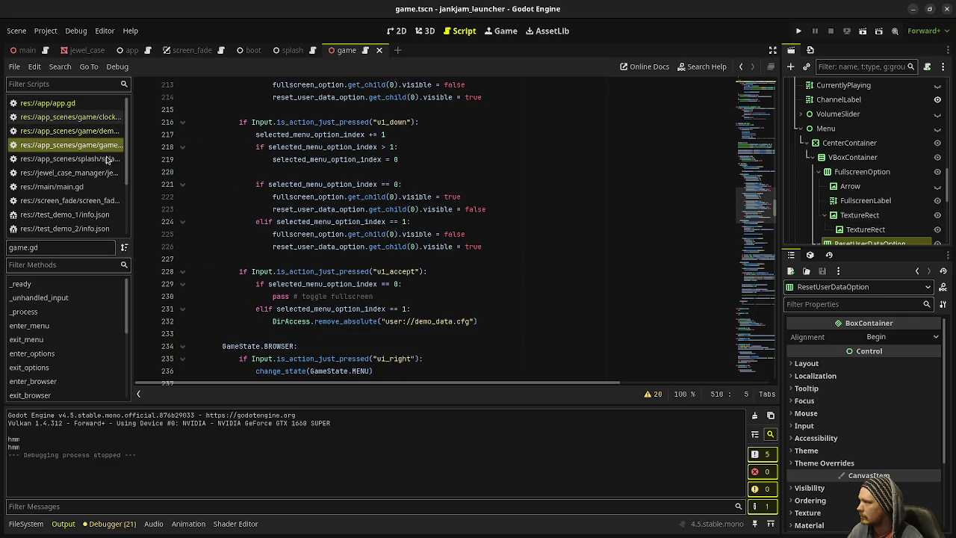
Find the toggle fullscreen placeholder on line 230, then go up to game.gd's variable declarations.
{"action": "left_click_drag", "start_coordinate": [273, 296], "coordinate": [447, 301]}
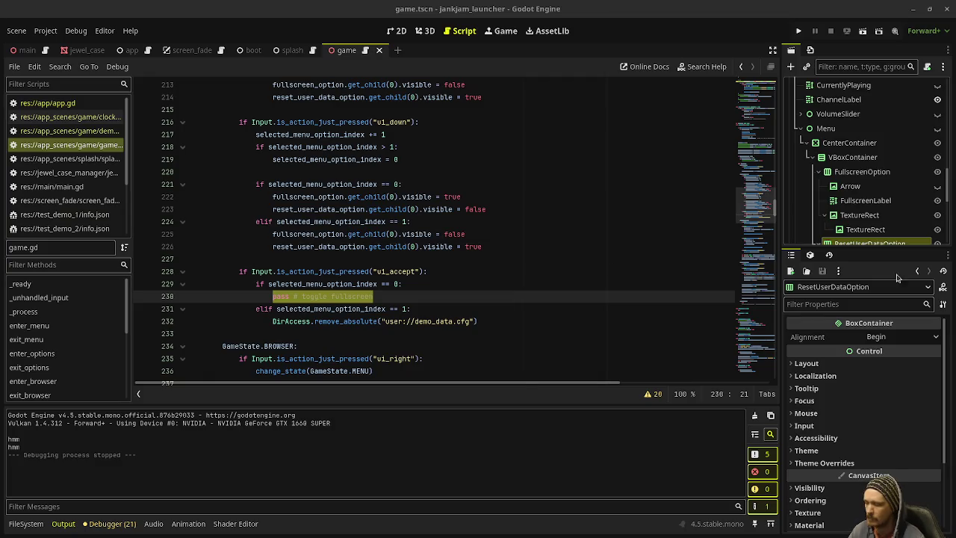
{"action": "left_click", "coordinate": [754, 91]}
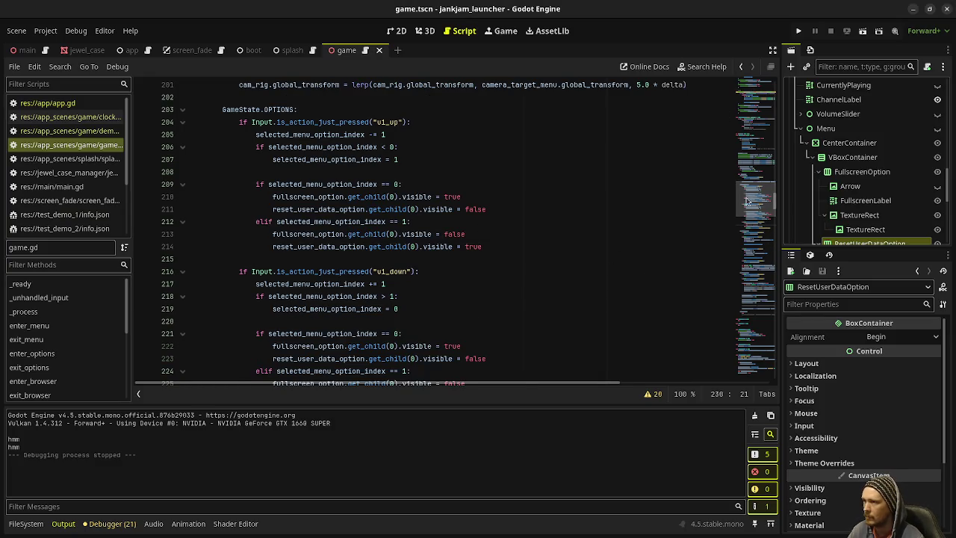
{"action": "left_click", "coordinate": [764, 115]}
{"action": "left_click", "coordinate": [756, 94]}
{"action": "scroll", "coordinate": [389, 246], "scroll_direction": "down", "scroll_amount": 10}
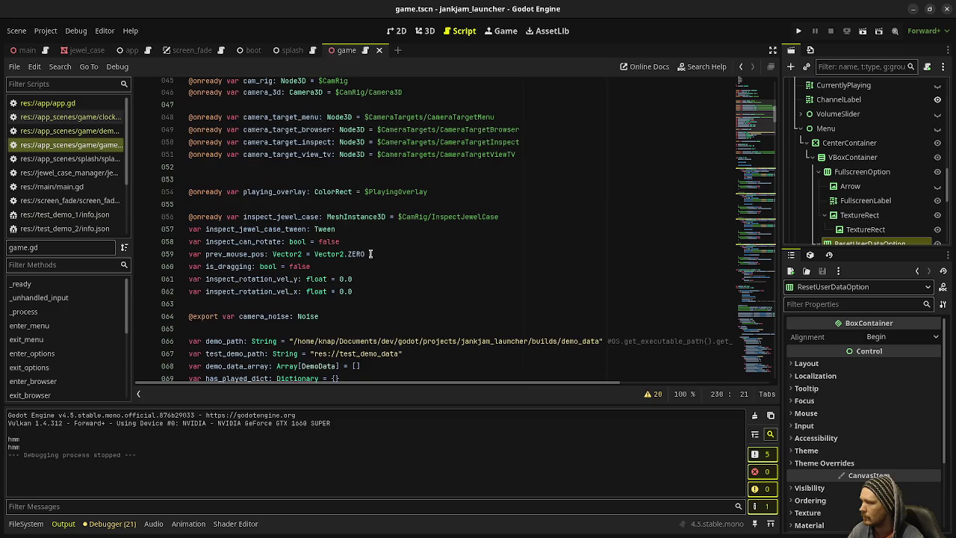
{"action": "scroll", "coordinate": [371, 254], "scroll_direction": "down", "scroll_amount": 4}
{"action": "scroll", "coordinate": [661, 191], "scroll_direction": "up", "scroll_amount": 1}
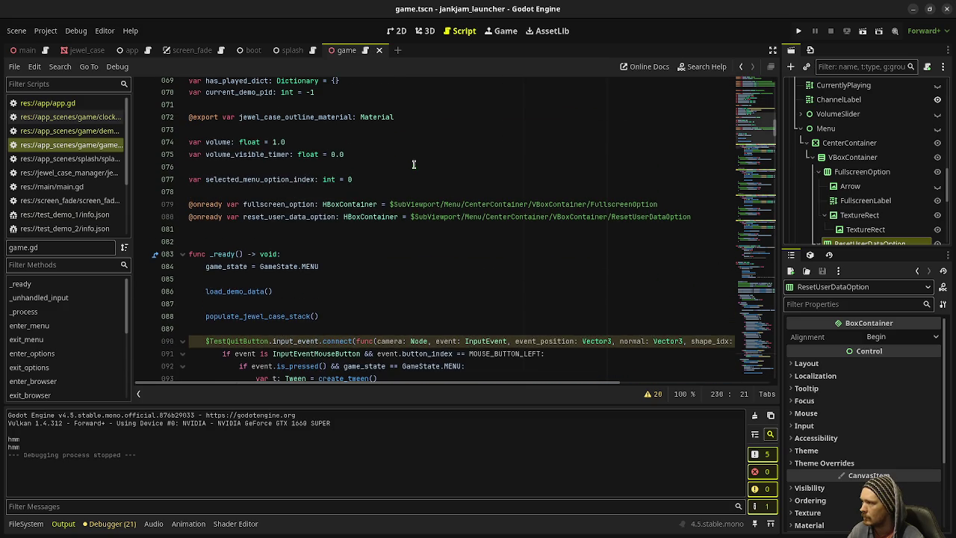
{"action": "left_click", "coordinate": [709, 217]}
{"action": "key", "text": "Return"}
{"action": "key", "text": "Return"}
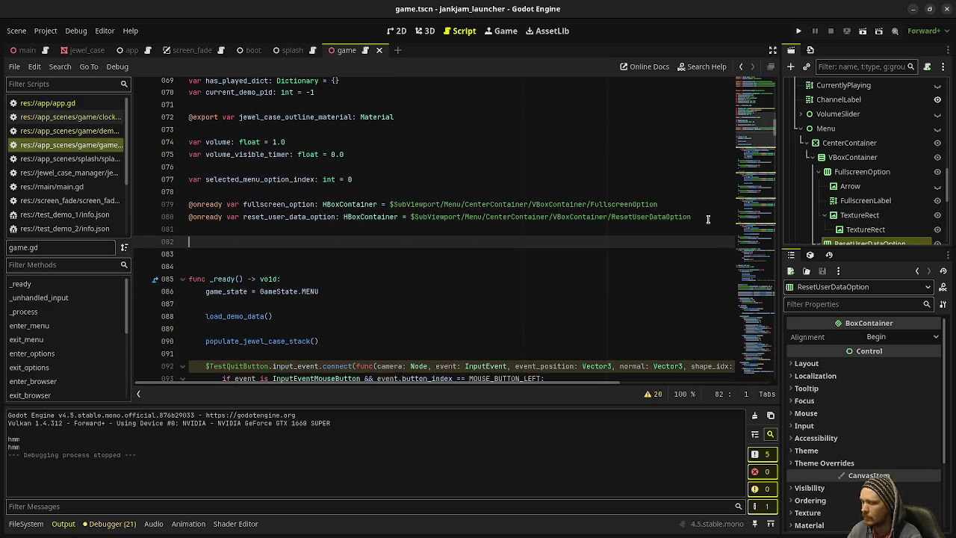
{"action": "type", "text": "var "}
{"action": "type", "text": "full_"}
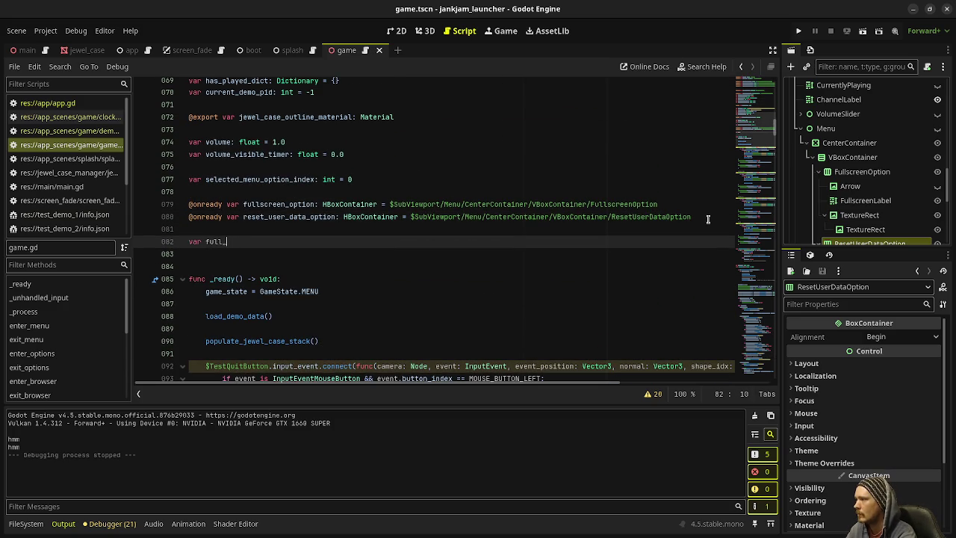
{"action": "type", "text": "sgled"}
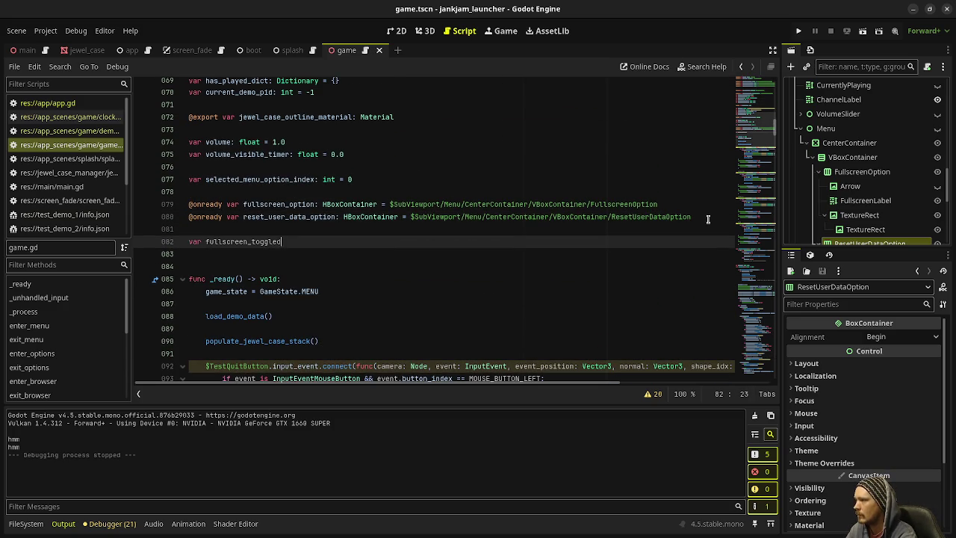
{"action": "key", "text": "BackSpace"}
{"action": "key", "text": "BackSpace"}
{"action": "key", "text": "BackSpace"}
{"action": "type", "text": "toggled: "}
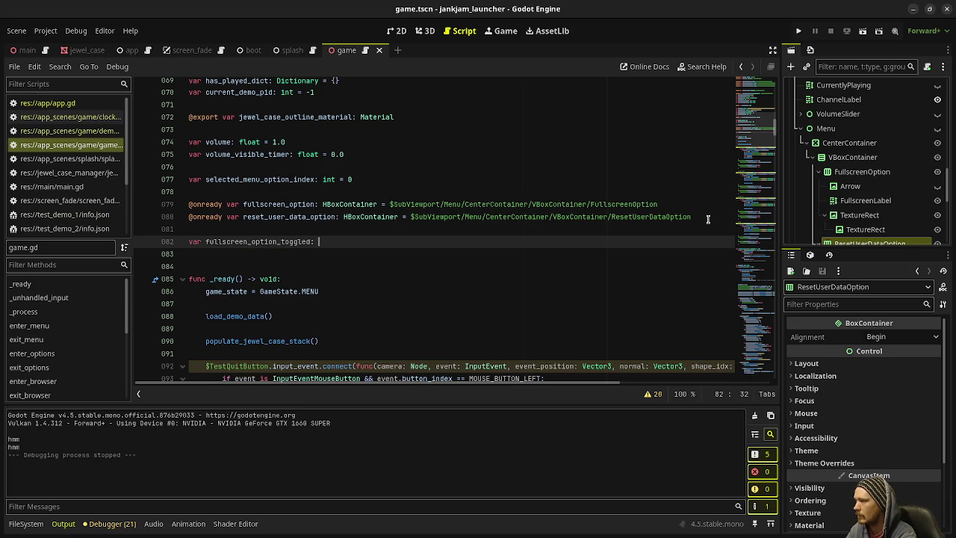
{"action": "type", "text": "bool ="}
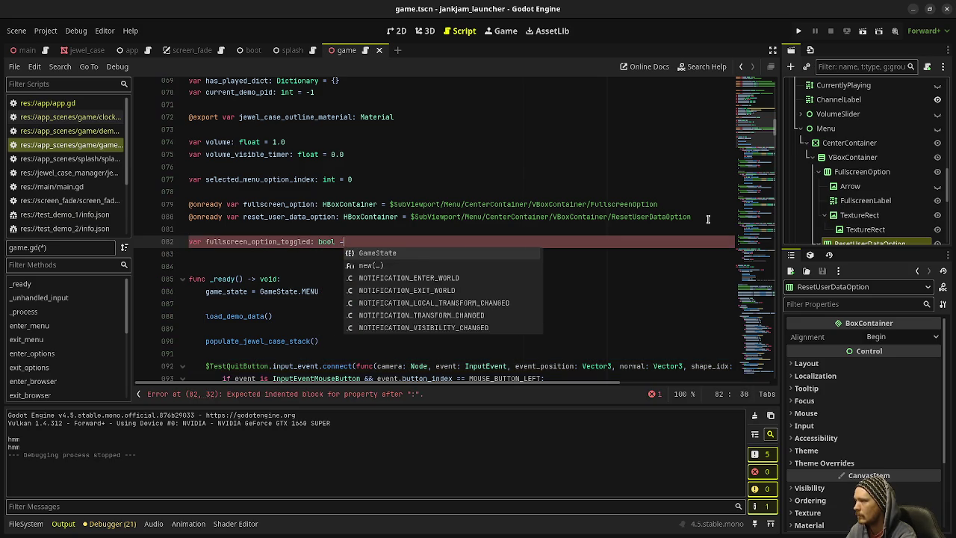
{"action": "type", "text": " false"}
{"action": "scroll", "coordinate": [518, 244], "scroll_direction": "down", "scroll_amount": 9}
{"action": "scroll", "coordinate": [518, 245], "scroll_direction": "down", "scroll_amount": 10}
{"action": "scroll", "coordinate": [461, 199], "scroll_direction": "down", "scroll_amount": 17}
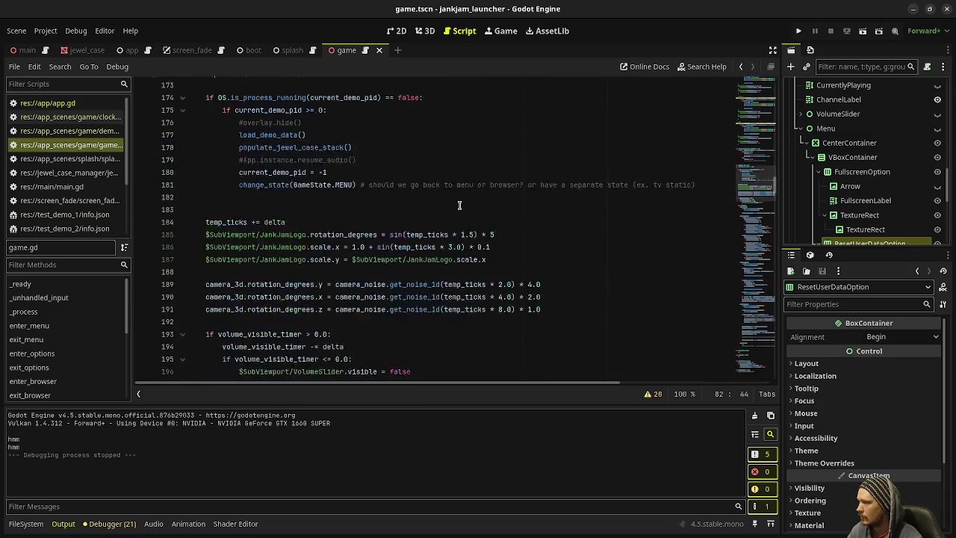
Replace 'pass # toggle fullscreen' with the pasted DisplayServer.window_set_mode block, indented under the option check.
{"action": "scroll", "coordinate": [435, 202], "scroll_direction": "down", "scroll_amount": 3}
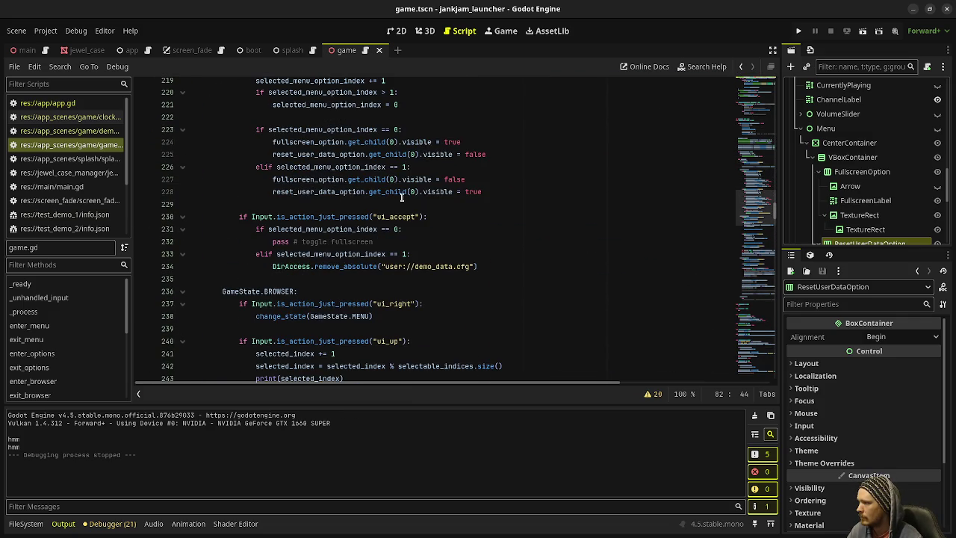
{"action": "left_click_drag", "start_coordinate": [394, 241], "coordinate": [267, 246]}
{"action": "type", "text": "if toggled_on == true: \t\tDisplayServer.window_set_mode(DisplayServer.WINDOW_MODE_FULLSCREEN) \telse: \t\tDisplayServer.window_set_mode(DisplayServer.WINDOW_MODE_WINDOWED)  \tApp.instance.set_fullscreen(toggled_on)"}
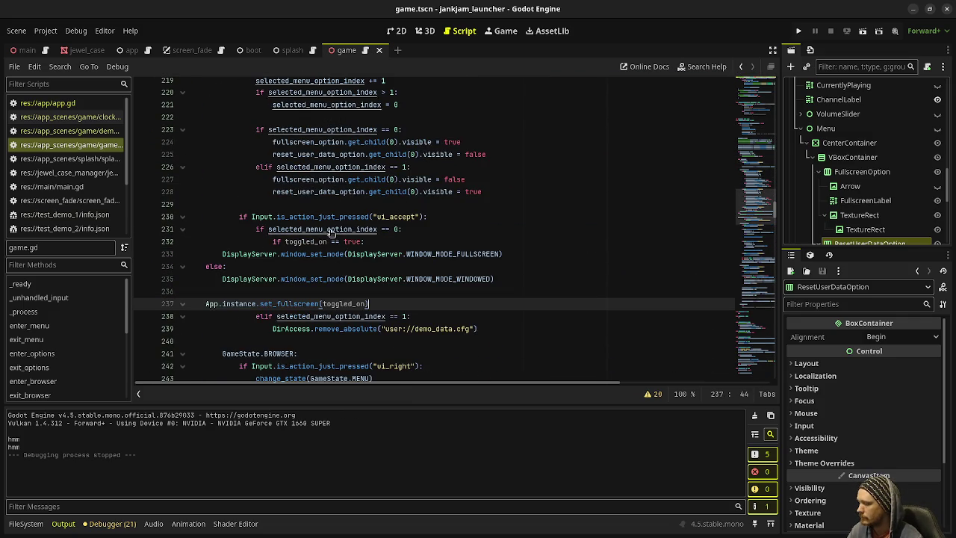
{"action": "left_click", "coordinate": [288, 303]}
{"action": "key", "text": "Tab"}
{"action": "key", "text": "Tab"}
{"action": "key", "text": "Tab"}
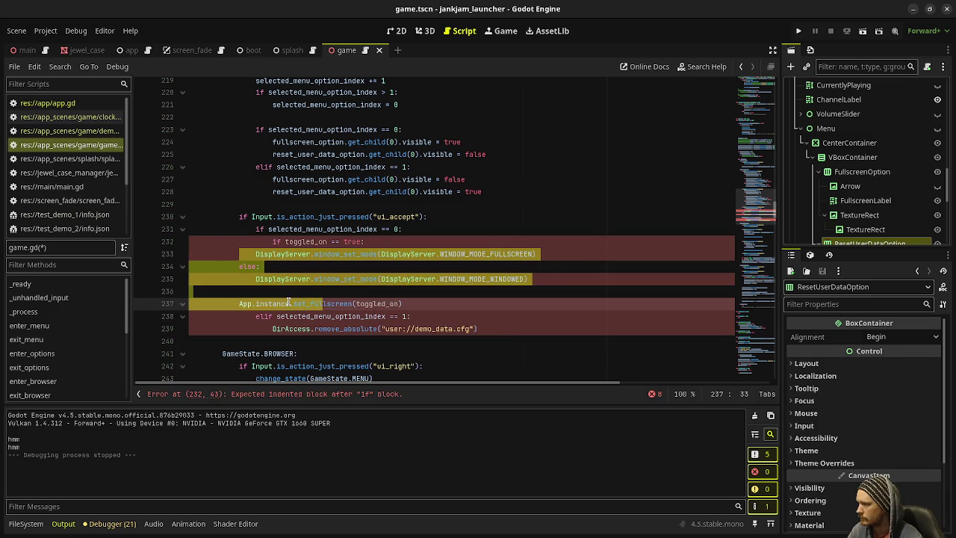
{"action": "left_click", "coordinate": [404, 229]}
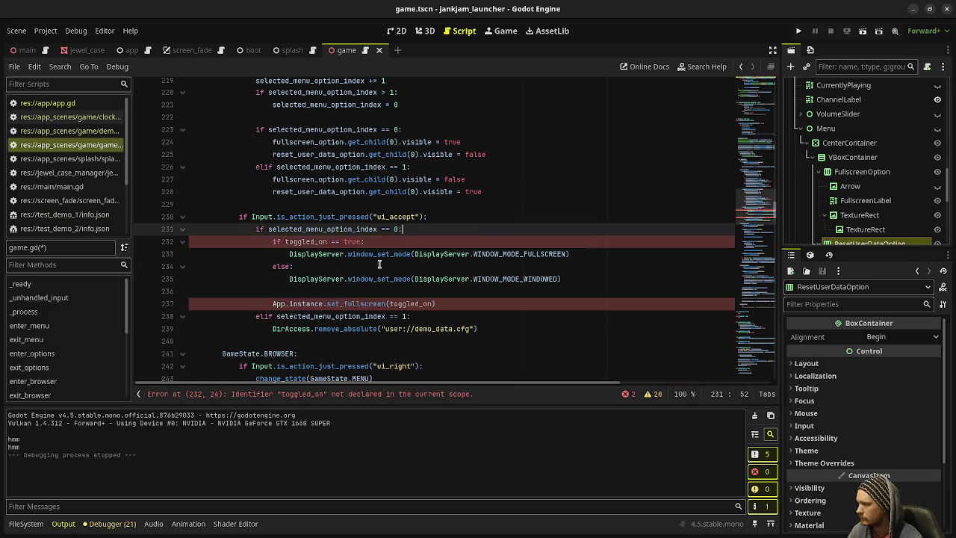
Replace both toggled_on references with fullscreen_option_toggled and save game.gd.
{"action": "double_click", "coordinate": [306, 243]}
{"action": "type", "text": "full"}
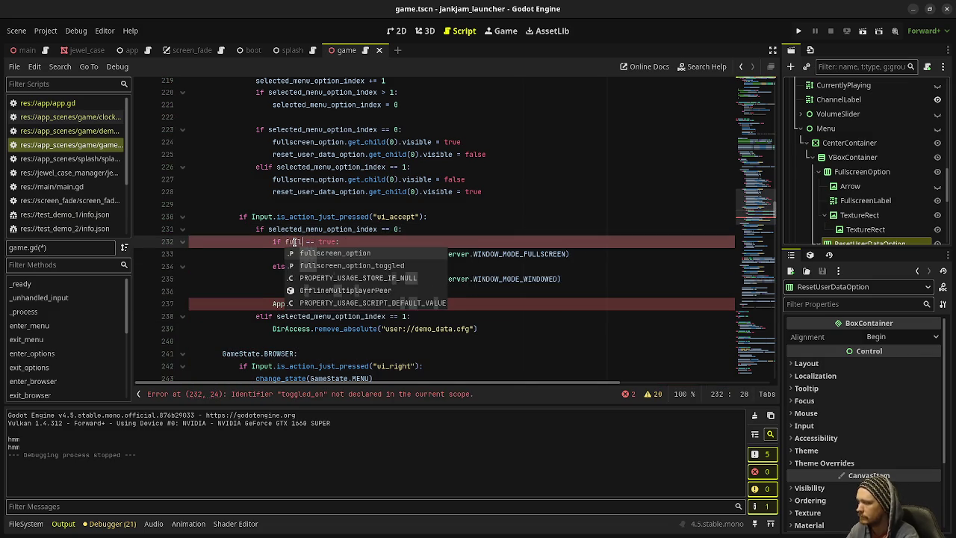
{"action": "key", "text": "Down"}
{"action": "key", "text": "Return"}
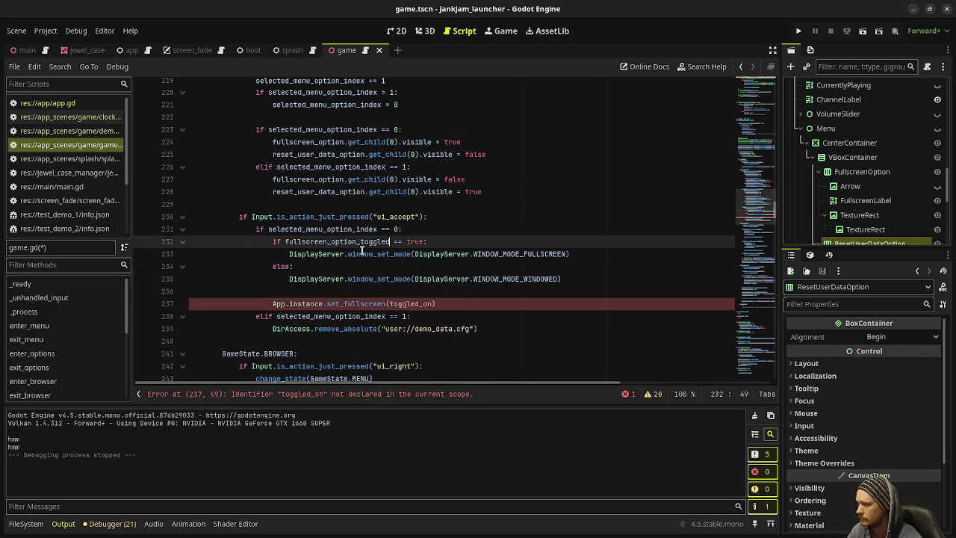
{"action": "left_click", "coordinate": [410, 304]}
{"action": "double_click", "coordinate": [316, 243]}
{"action": "key", "text": "ctrl+c"}
{"action": "double_click", "coordinate": [411, 304]}
{"action": "key", "text": "ctrl+v"}
{"action": "key", "text": "ctrl+s"}
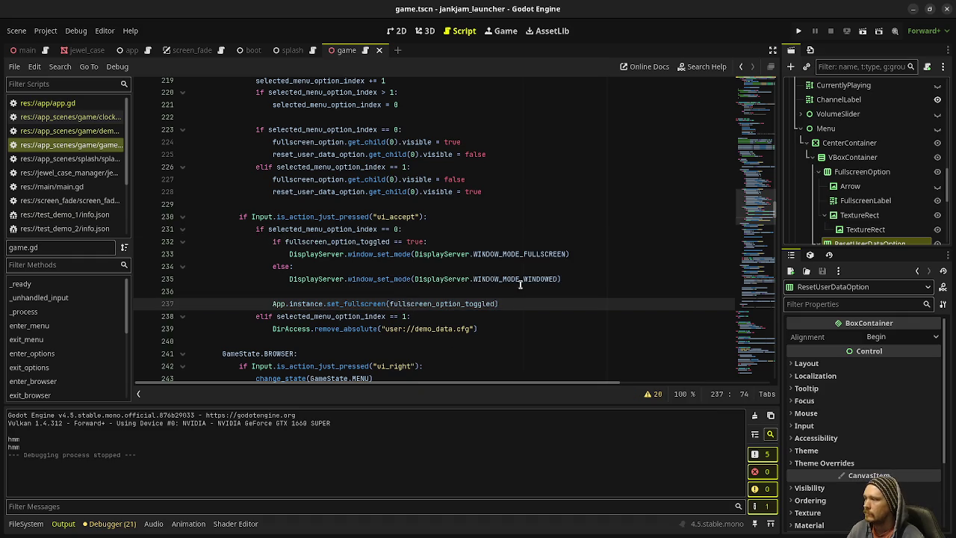
{"action": "left_click", "coordinate": [798, 30]}
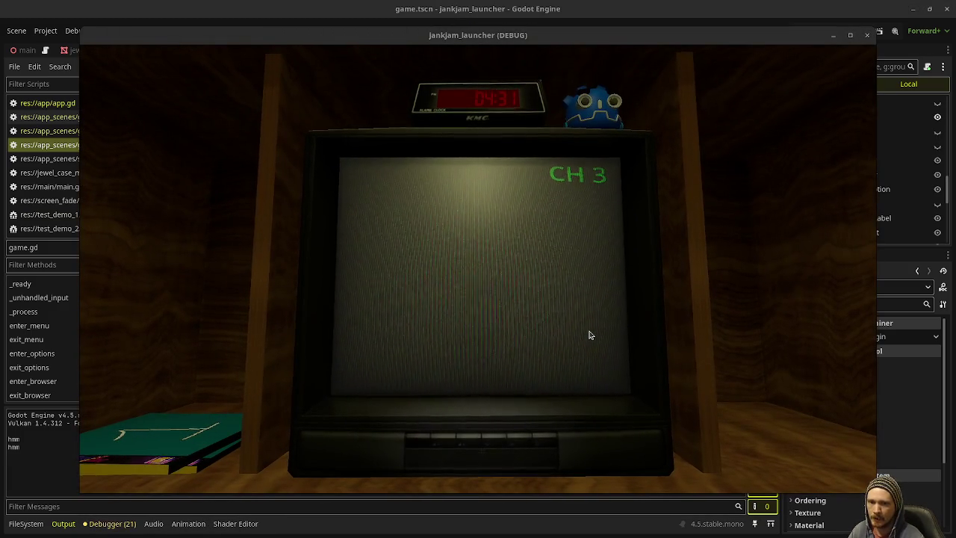
{"action": "left_click", "coordinate": [246, 414]}
{"action": "left_click", "coordinate": [246, 414]}
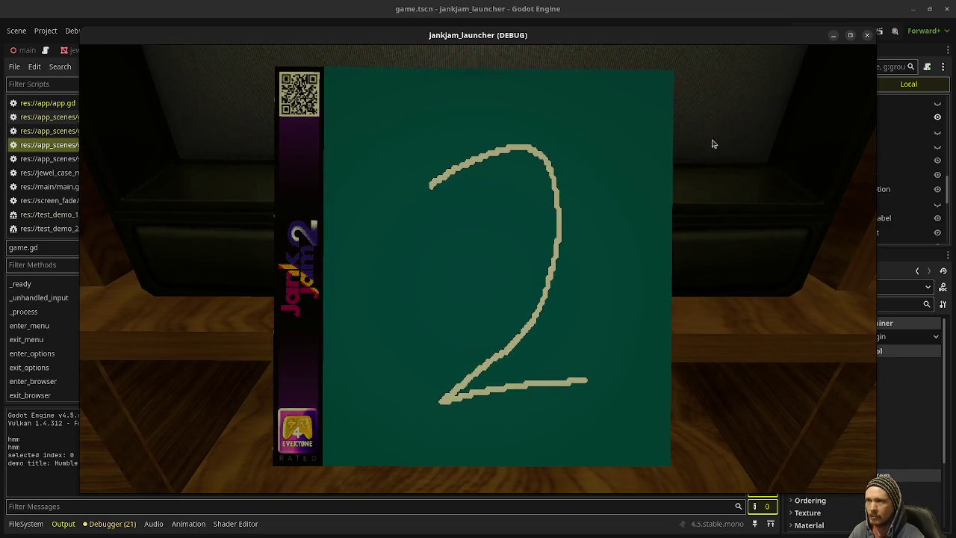
{"action": "left_click", "coordinate": [651, 196]}
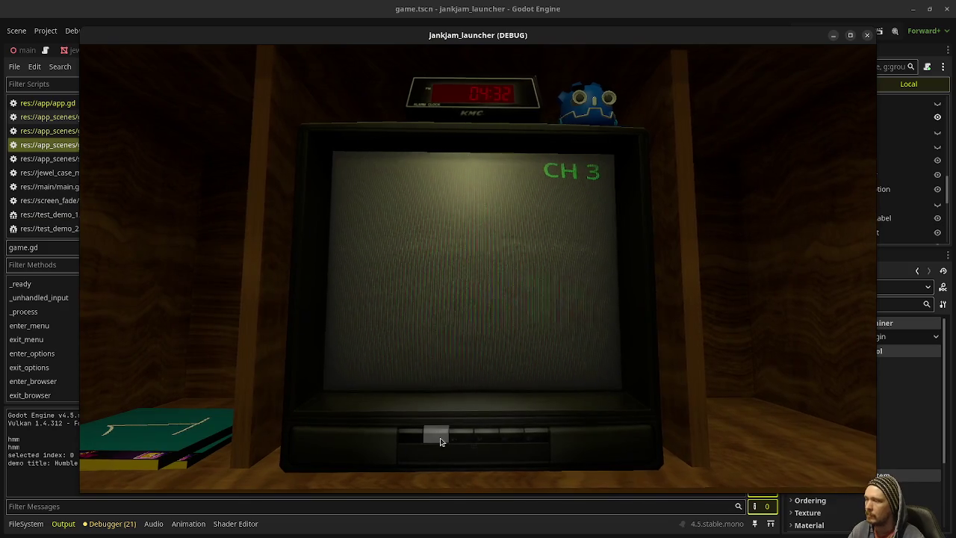
{"action": "left_click", "coordinate": [438, 436]}
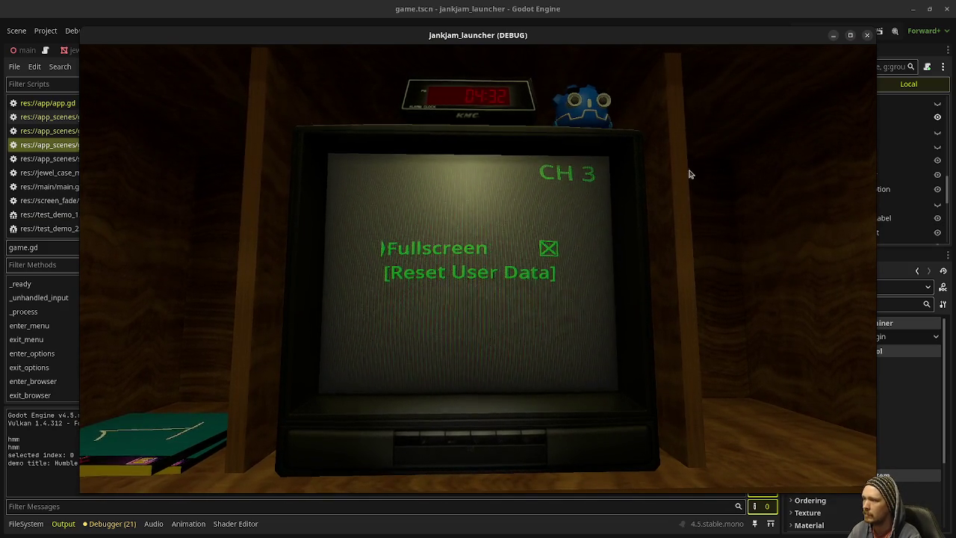
{"action": "left_click", "coordinate": [868, 36]}
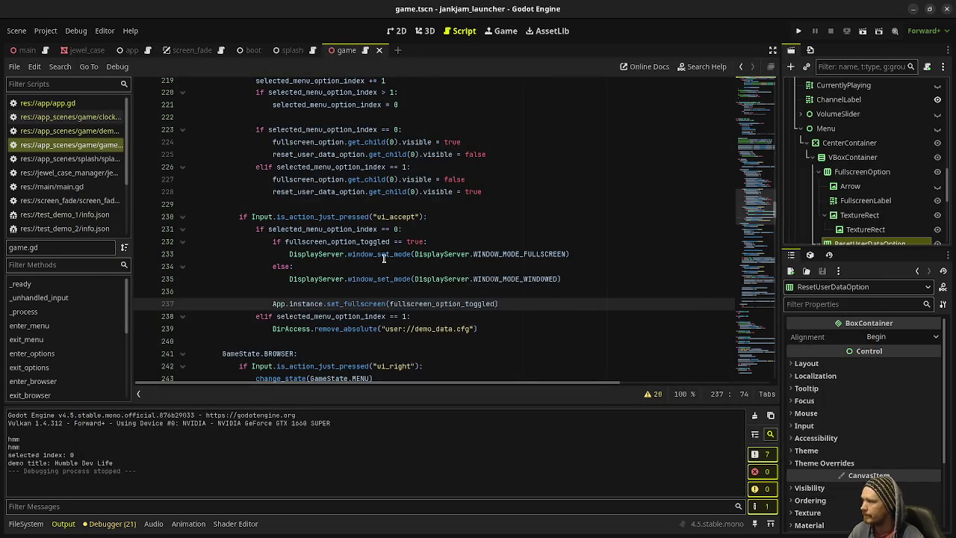
Add 'fullscreen_option_toggled = !fullscreen_option_toggled' under the ui_accept check.
{"action": "left_click", "coordinate": [295, 279]}
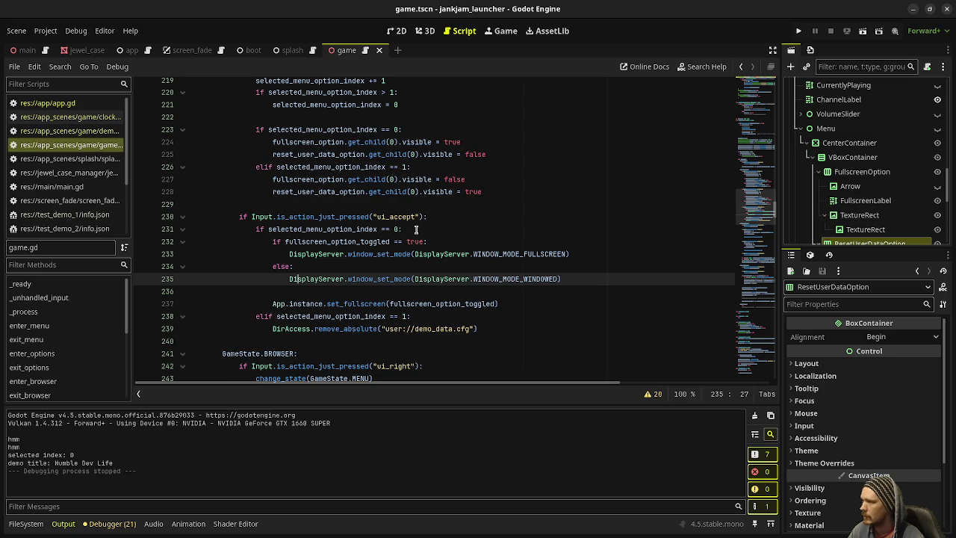
{"action": "left_click", "coordinate": [440, 222]}
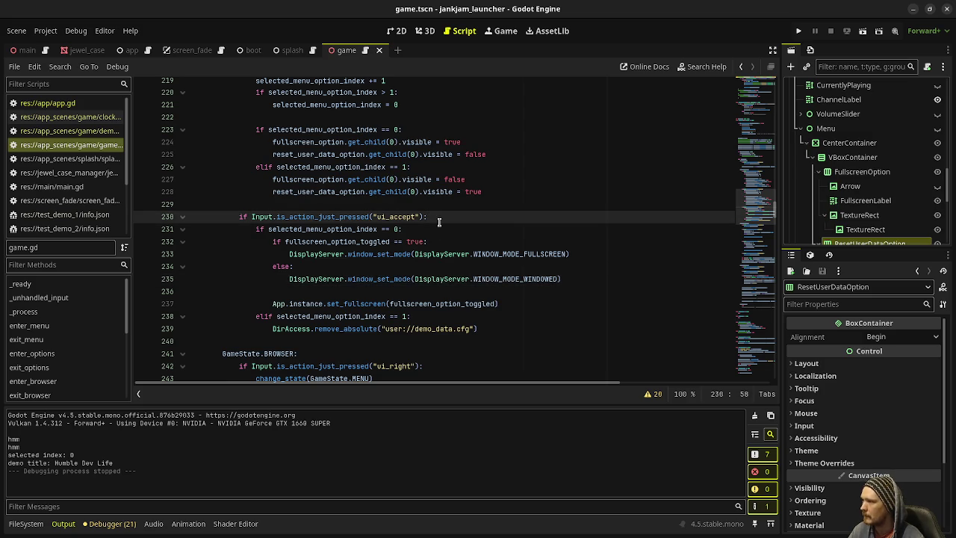
{"action": "key", "text": "Return"}
{"action": "type", "text": "full"}
{"action": "key", "text": "Down"}
{"action": "key", "text": "Return"}
{"action": "type", "text": "= !full"}
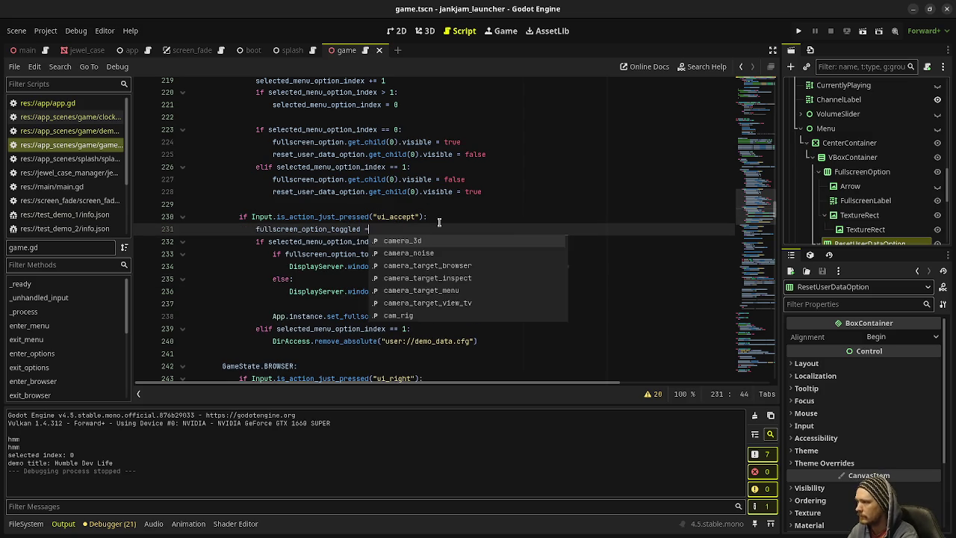
{"action": "key", "text": "Down"}
{"action": "key", "text": "Return"}
Run the project and toggle Fullscreen on and off from the TV options menu with the keyboard.
{"action": "key", "text": "F5"}
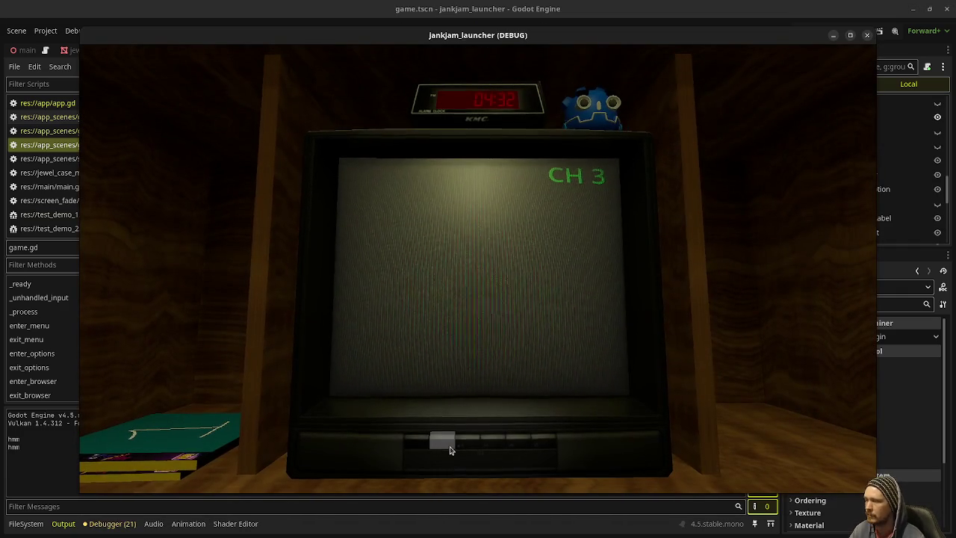
{"action": "left_click", "coordinate": [450, 448]}
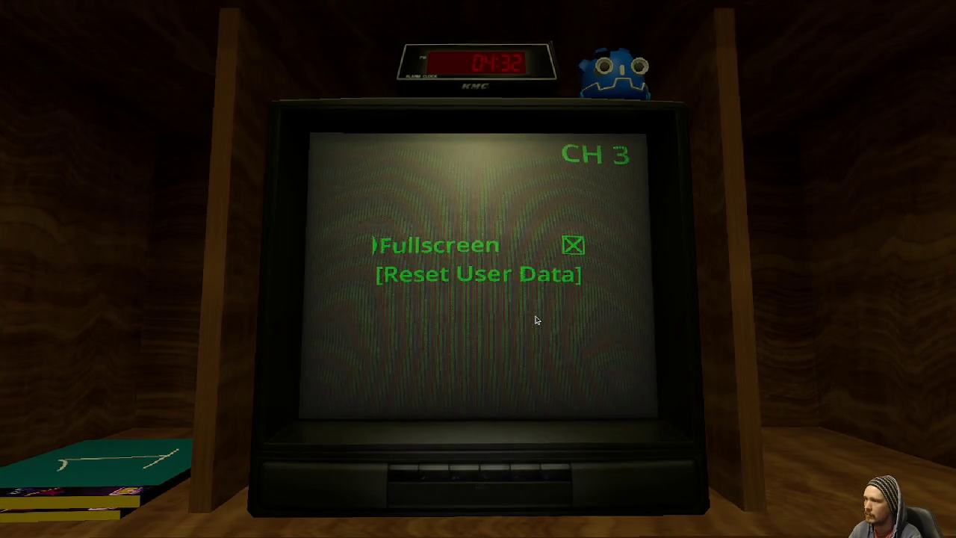
{"action": "key", "text": "Down"}
{"action": "key", "text": "Up"}
{"action": "key", "text": "Return"}
{"action": "left_click", "coordinate": [950, 11]}
{"action": "left_click", "coordinate": [865, 217]}
{"action": "scroll", "coordinate": [862, 214], "scroll_direction": "down", "scroll_amount": 2}
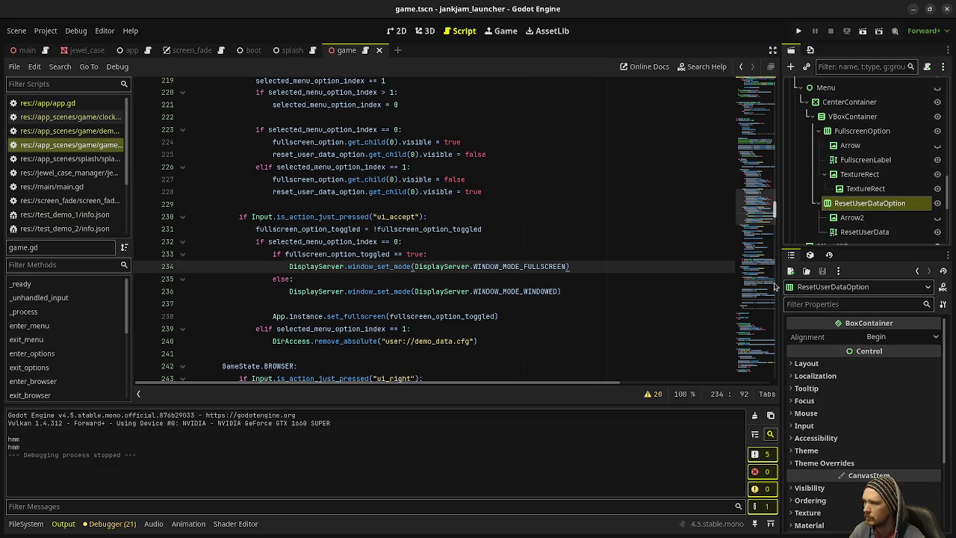
Begin a $SubViewport2 node path line, and rename the checkmark TextureRect node to CheckMark.
{"action": "key", "text": "Return"}
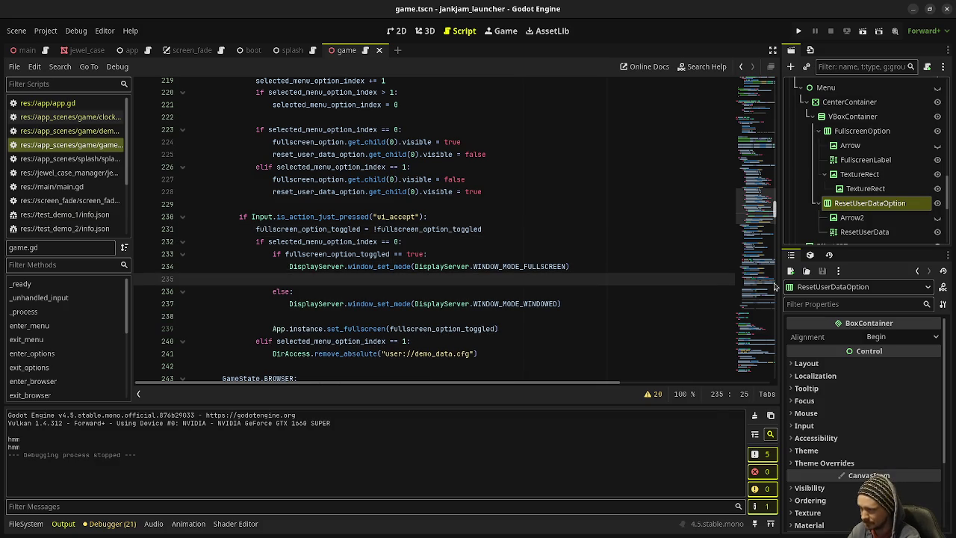
{"action": "type", "text": "$"}
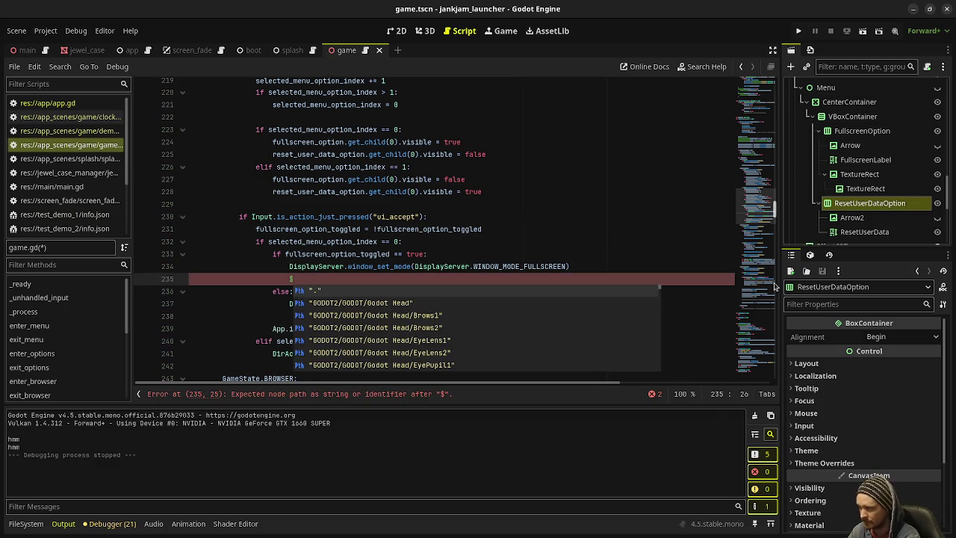
{"action": "type", "text": "Su"}
{"action": "key", "text": "Down"}
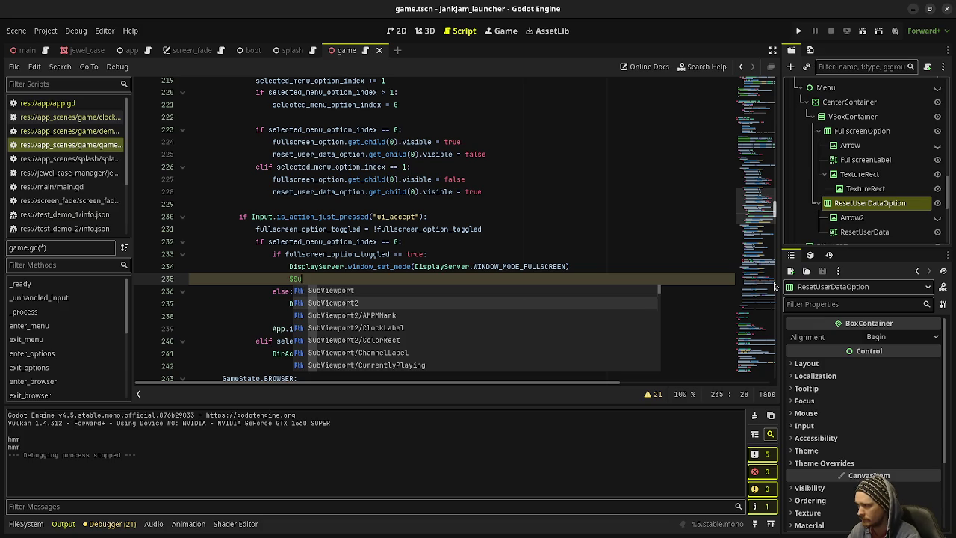
{"action": "key", "text": "Return"}
{"action": "type", "text": "Men"}
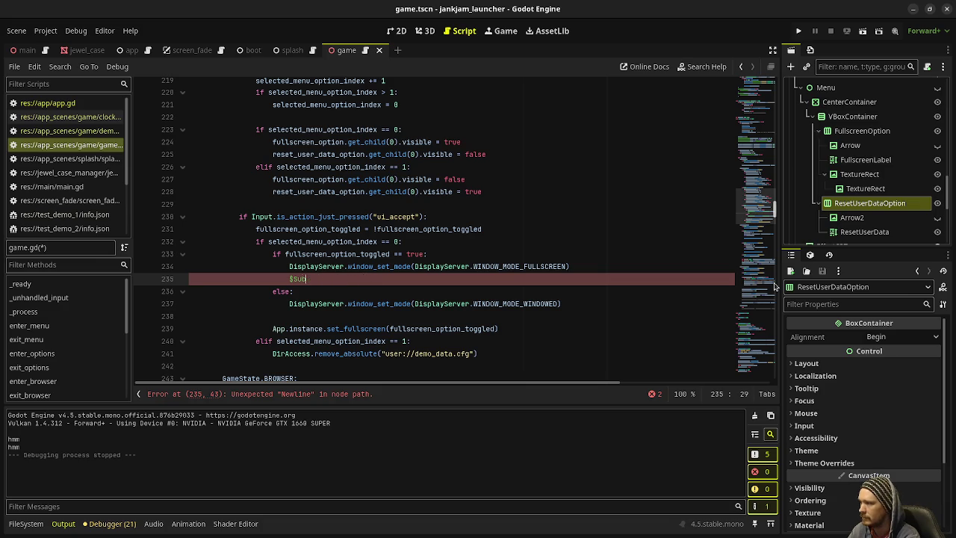
{"action": "left_click", "coordinate": [859, 175]}
{"action": "left_click", "coordinate": [866, 189]}
{"action": "double_click", "coordinate": [865, 191]}
{"action": "type", "text": "CheckMark"}
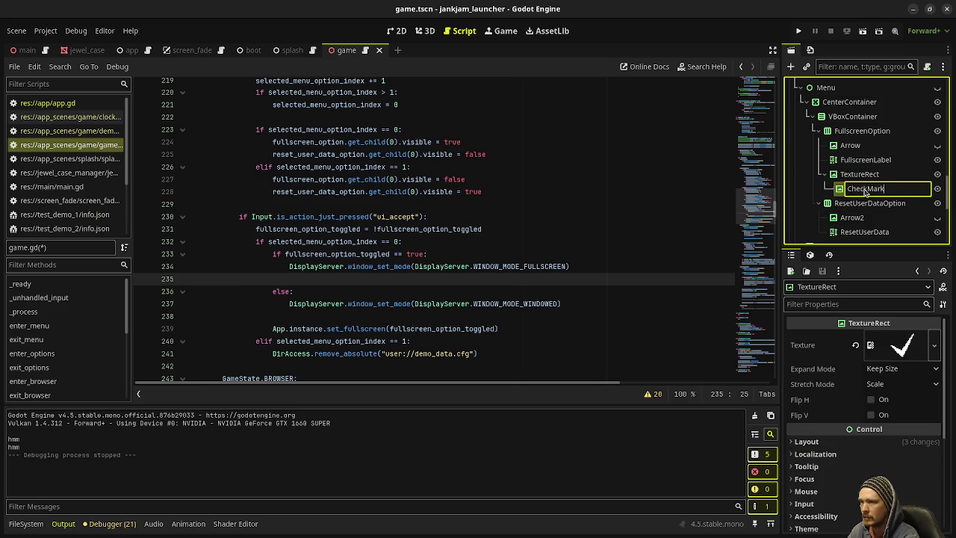
{"action": "key", "text": "Return"}
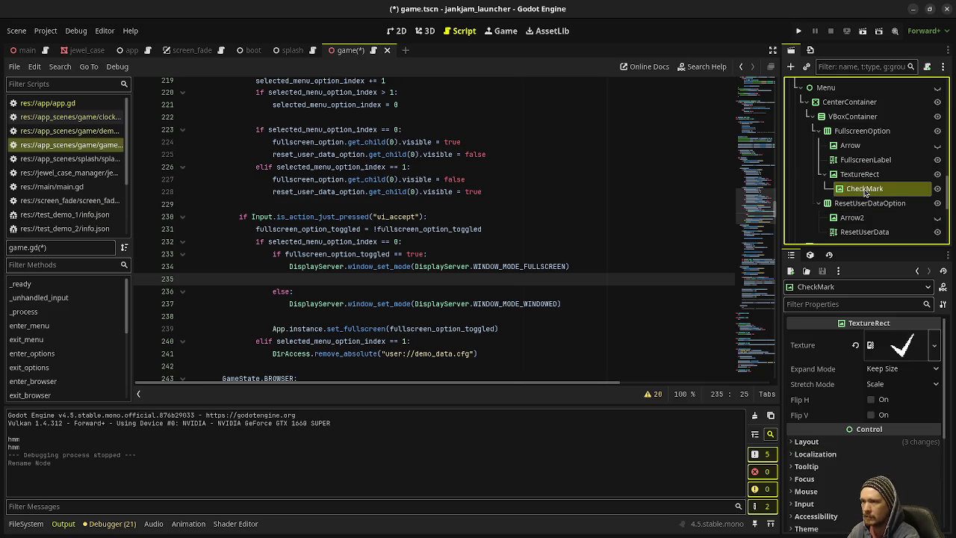
Add CheckMark.visible = true under both window_set_mode calls, save, and run the launcher.
{"action": "mouse_move", "coordinate": [863, 193]}
{"action": "left_mouse_down"}
{"action": "mouse_move", "coordinate": [418, 290]}
{"action": "mouse_move", "coordinate": [408, 281]}
{"action": "left_mouse_up"}
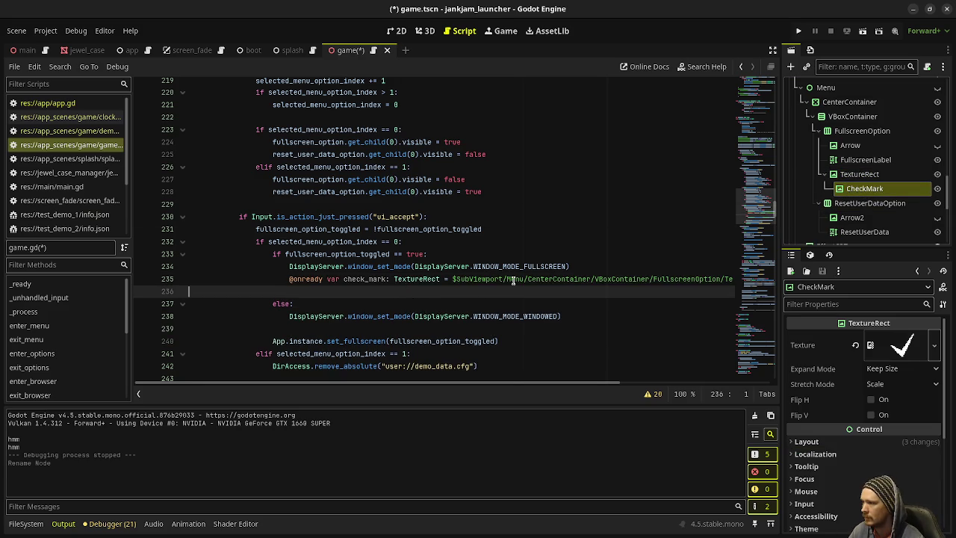
{"action": "key", "text": "ctrl+z"}
{"action": "mouse_move", "coordinate": [865, 189]}
{"action": "left_mouse_down"}
{"action": "mouse_move", "coordinate": [581, 226]}
{"action": "mouse_move", "coordinate": [423, 277]}
{"action": "mouse_move", "coordinate": [438, 279]}
{"action": "left_mouse_up"}
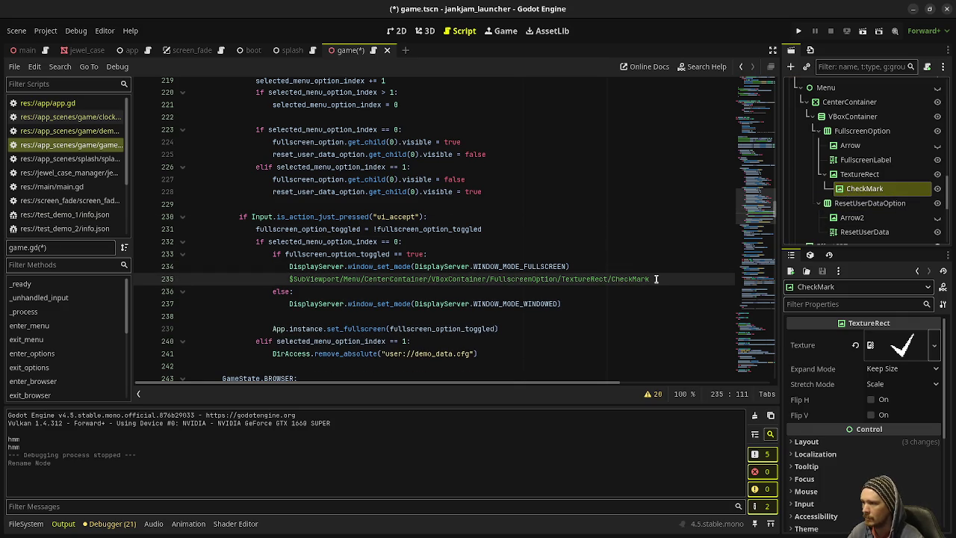
{"action": "type", "text": ".visible = true"}
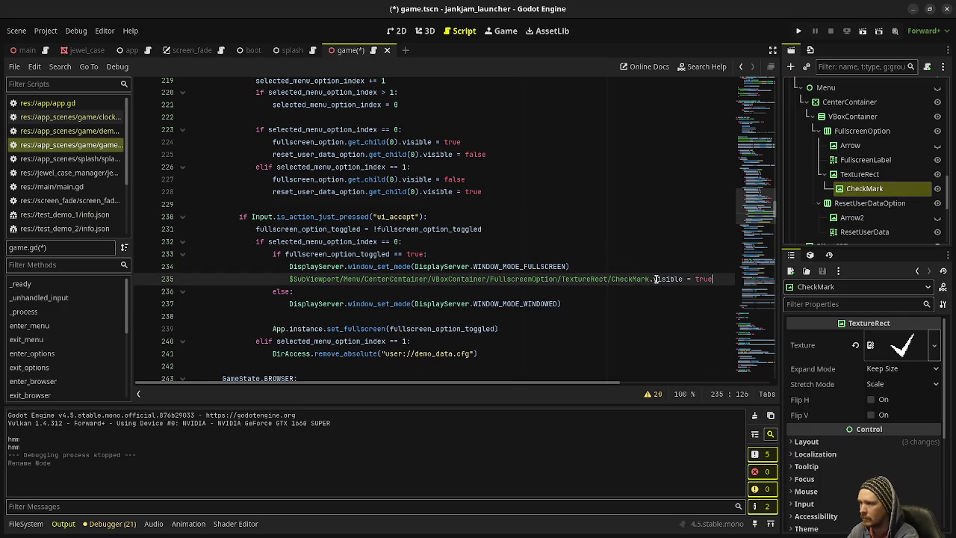
{"action": "left_click_drag", "start_coordinate": [726, 279], "coordinate": [292, 279]}
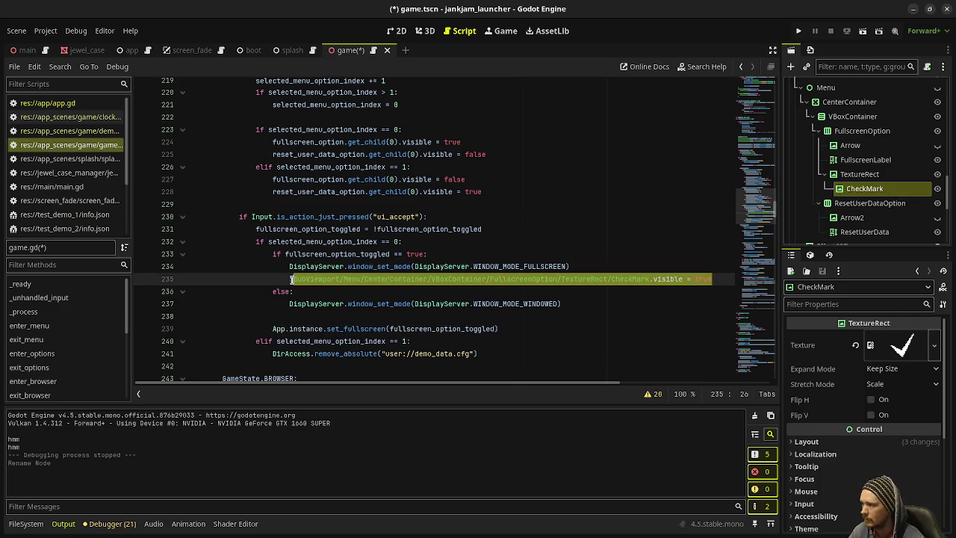
{"action": "left_click", "coordinate": [565, 303]}
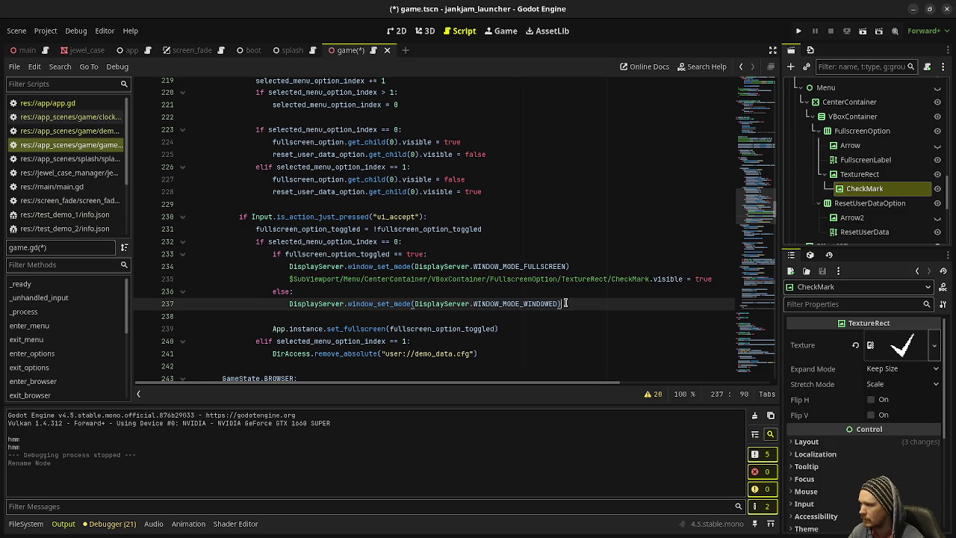
{"action": "key", "text": "Return"}
{"action": "type", "text": "$SubViewport/Menu/CenterContainer/VBoxContainer/FullscreenOption/TextureRect/CheckMark.visible = true"}
{"action": "key", "text": "ctrl+s"}
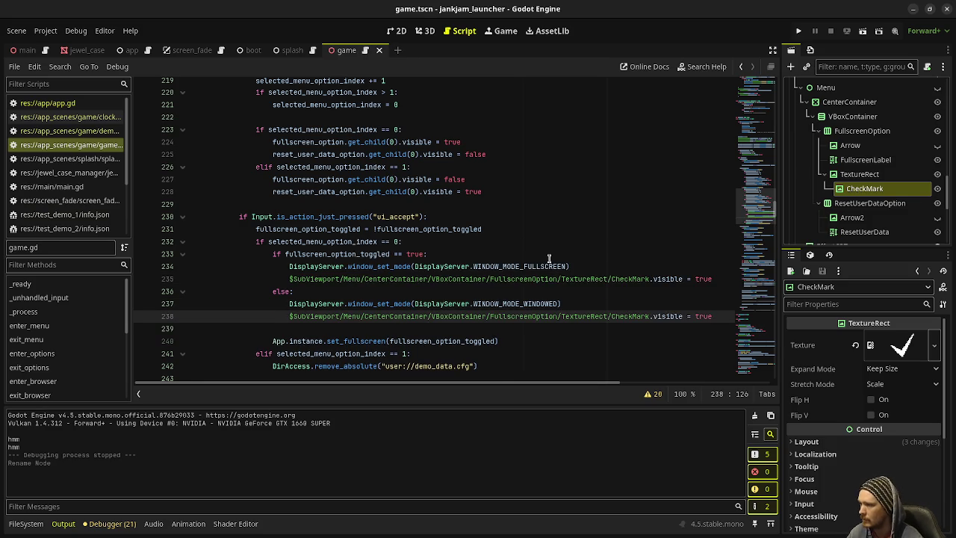
{"action": "left_click", "coordinate": [938, 190]}
{"action": "key", "text": "F5"}
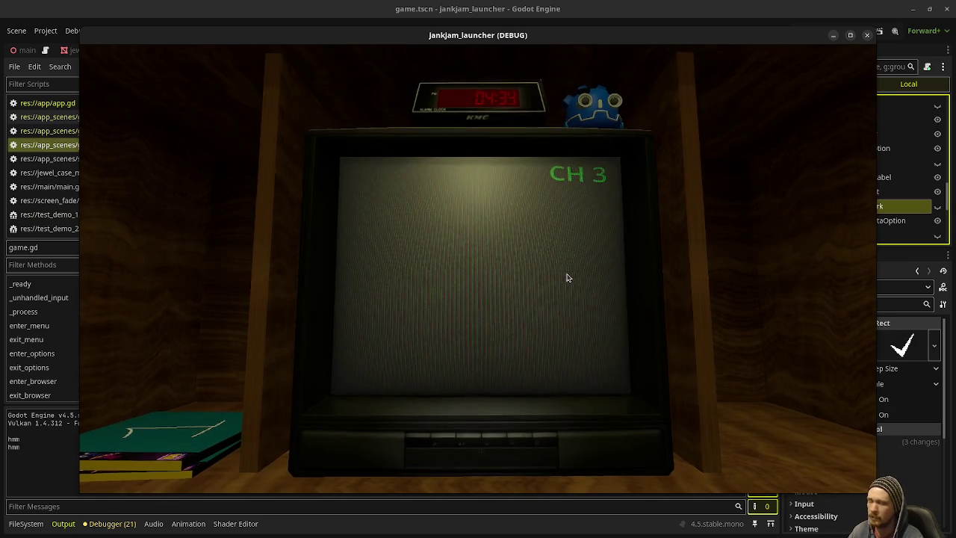
In the running game, open the TV options menu, toggle Fullscreen, then stop the game.
{"action": "key", "text": "Left"}
{"action": "key", "text": "Right"}
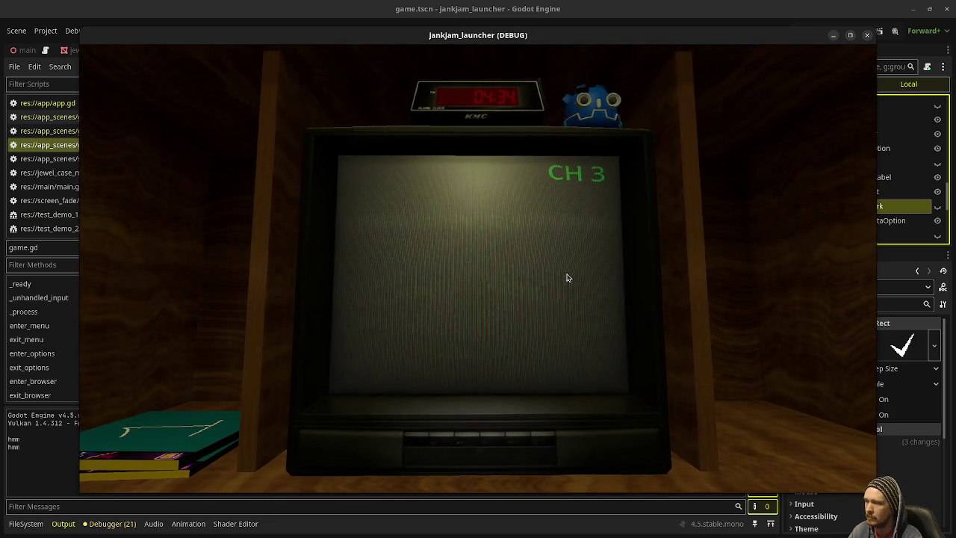
{"action": "left_click", "coordinate": [444, 443]}
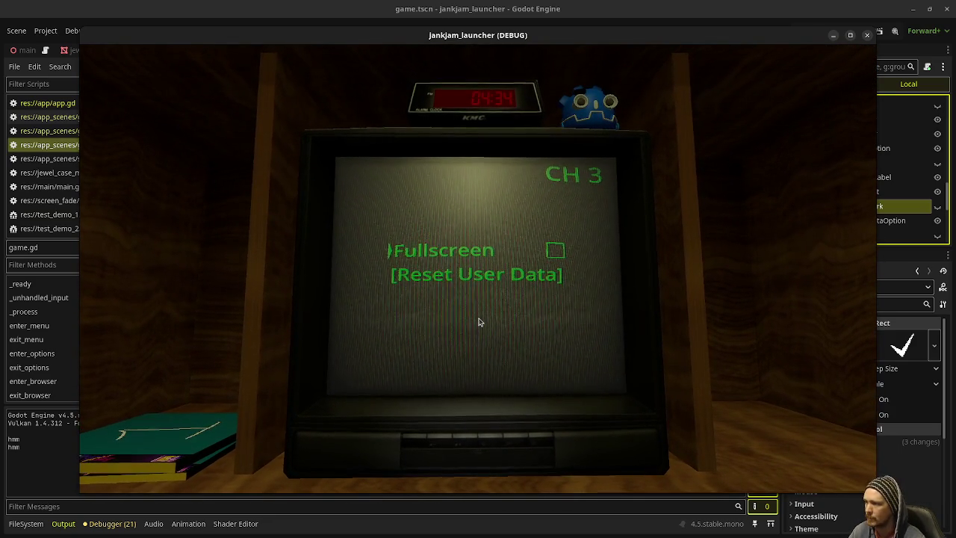
{"action": "key", "text": "Return"}
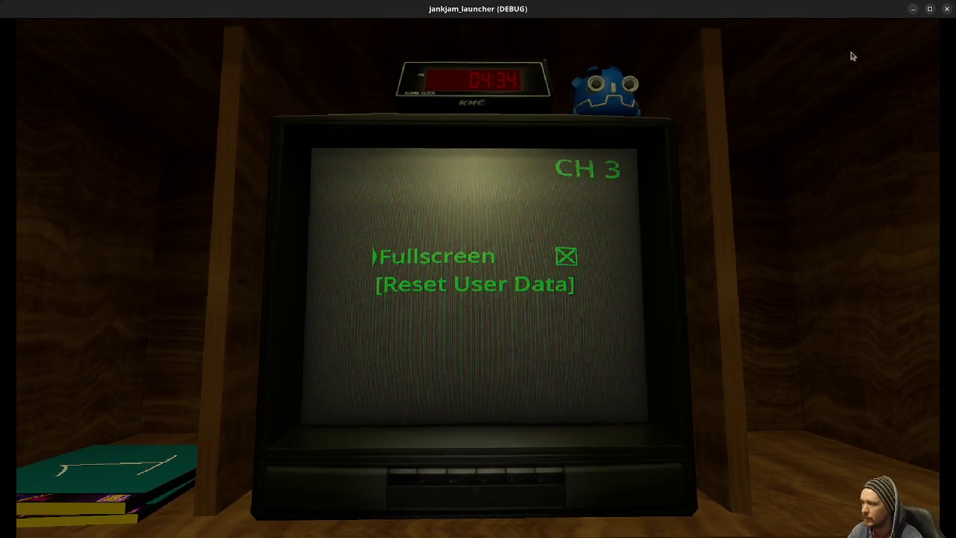
{"action": "key", "text": "F8"}
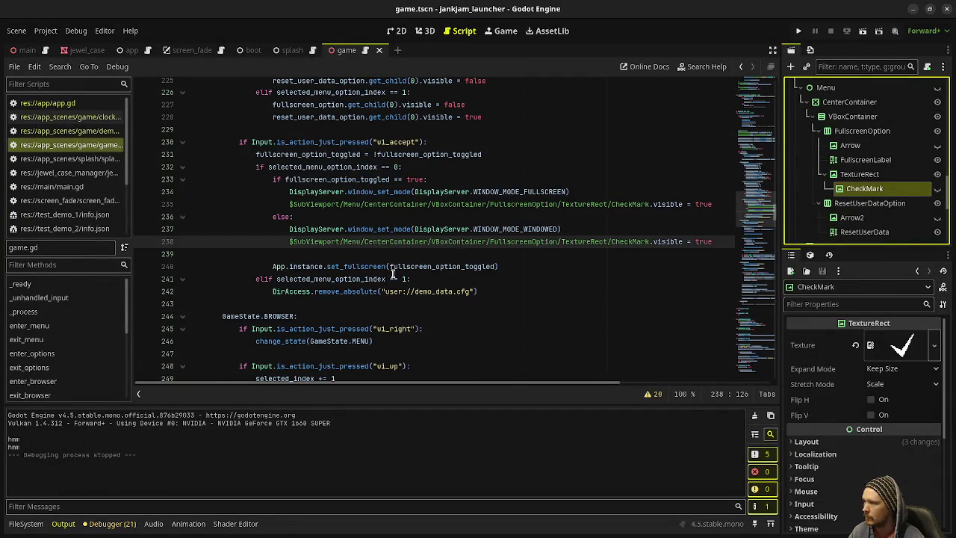
Change the CheckMark value on line 238 from true to false and rerun the project.
{"action": "mouse_move", "coordinate": [717, 203]}
{"action": "left_mouse_down"}
{"action": "mouse_move", "coordinate": [284, 190]}
{"action": "mouse_move", "coordinate": [285, 202]}
{"action": "left_mouse_up"}
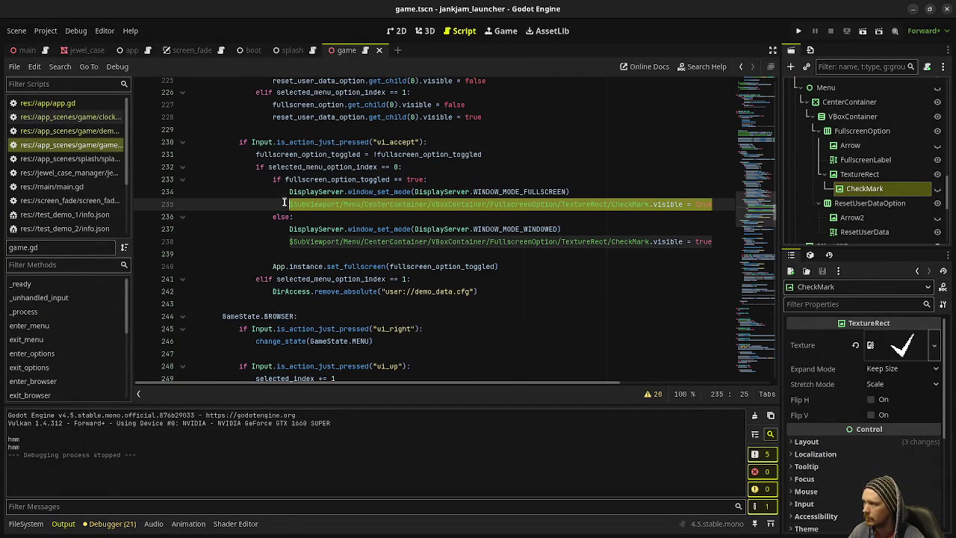
{"action": "left_click", "coordinate": [700, 241]}
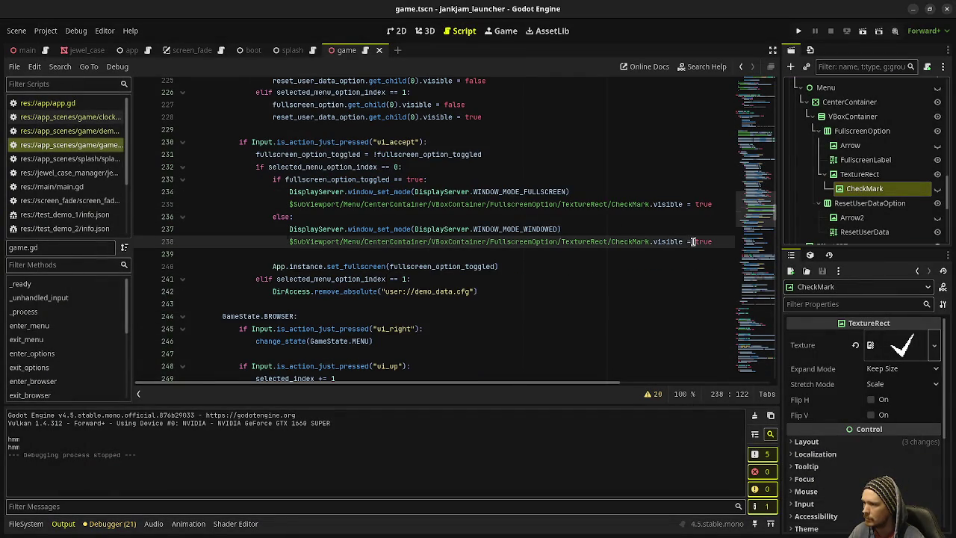
{"action": "type", "text": "false"}
{"action": "key", "text": "F5"}
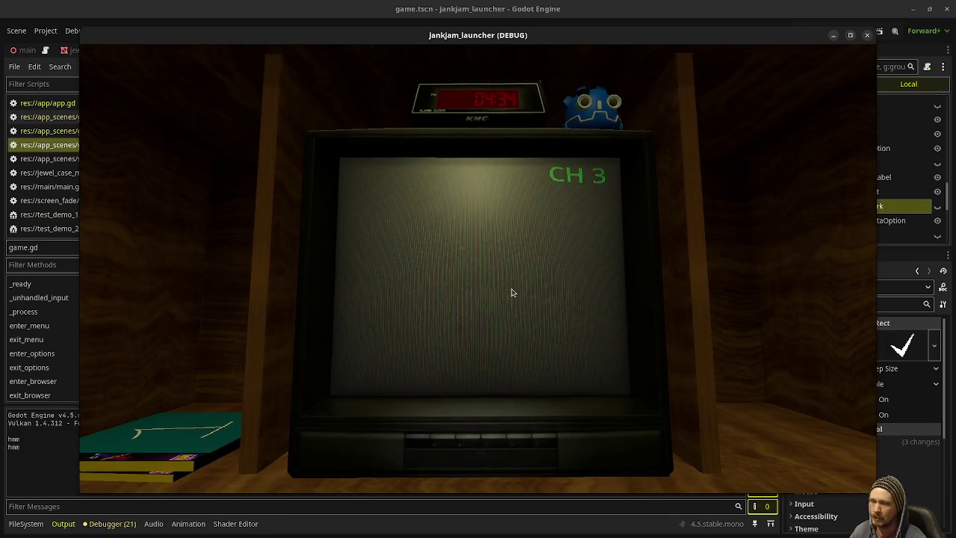
Toggle Fullscreen on and off in the options menu, restore the window, then close the game.
{"action": "left_click", "coordinate": [448, 438]}
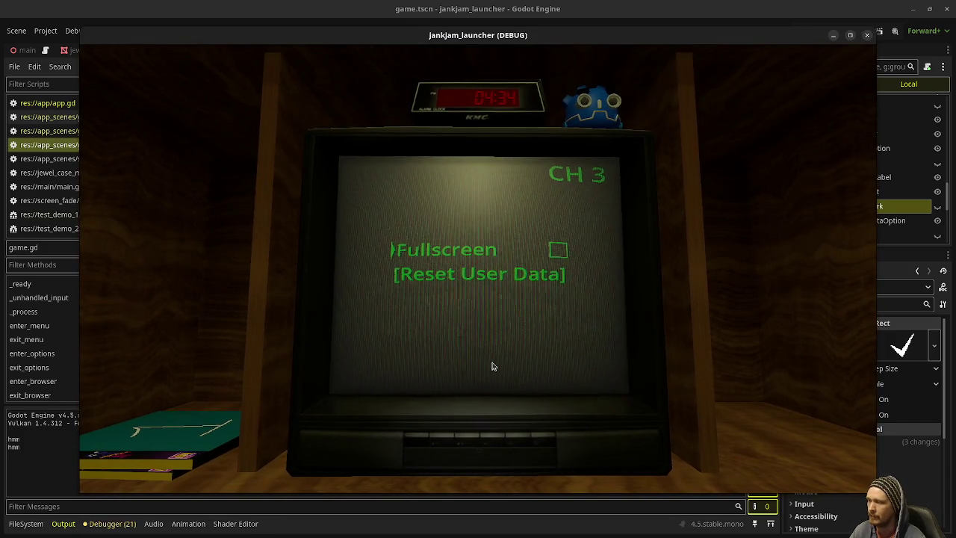
{"action": "key", "text": "Return"}
{"action": "key", "text": "Return"}
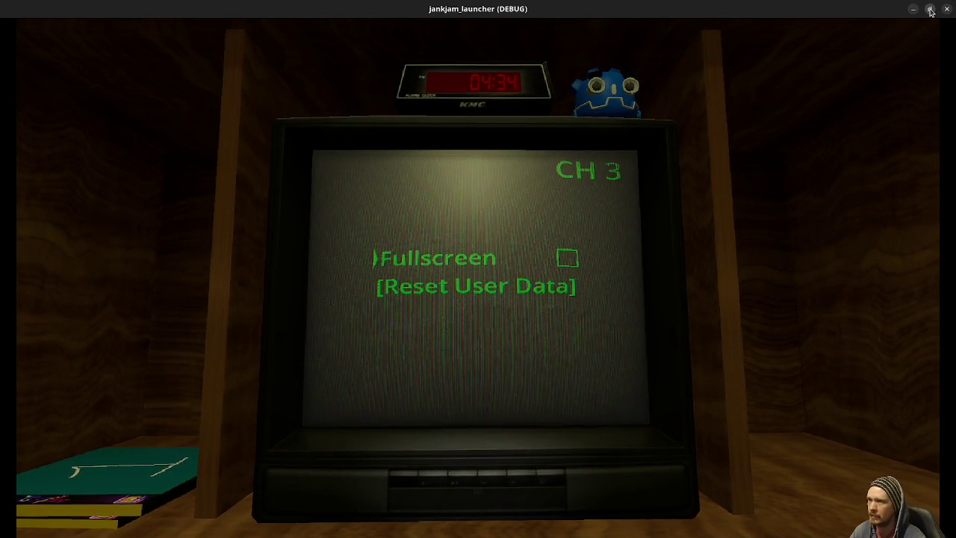
{"action": "left_click", "coordinate": [930, 9]}
{"action": "left_click_drag", "start_coordinate": [712, 10], "coordinate": [777, 50]}
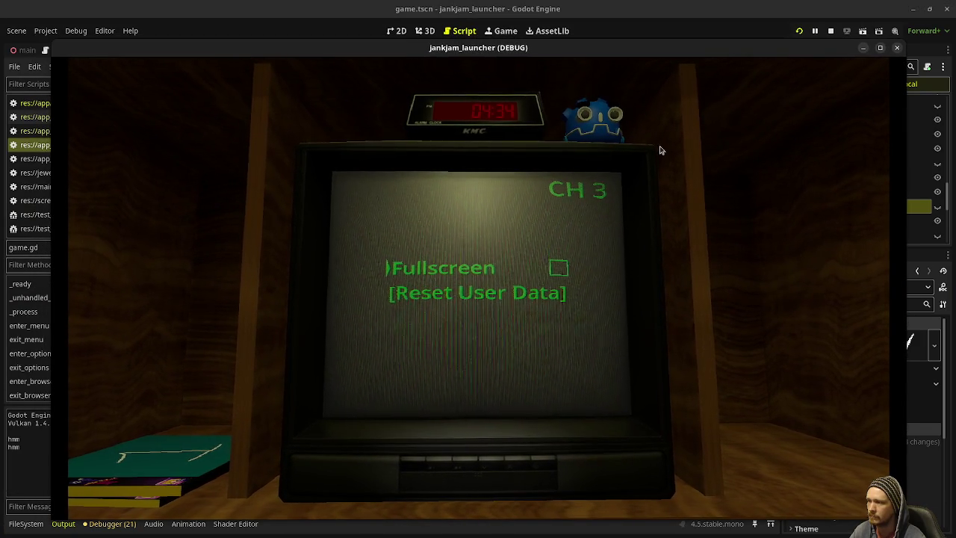
{"action": "mouse_move", "coordinate": [709, 46]}
{"action": "left_mouse_down"}
{"action": "mouse_move", "coordinate": [726, 47]}
{"action": "mouse_move", "coordinate": [713, 43]}
{"action": "left_mouse_up"}
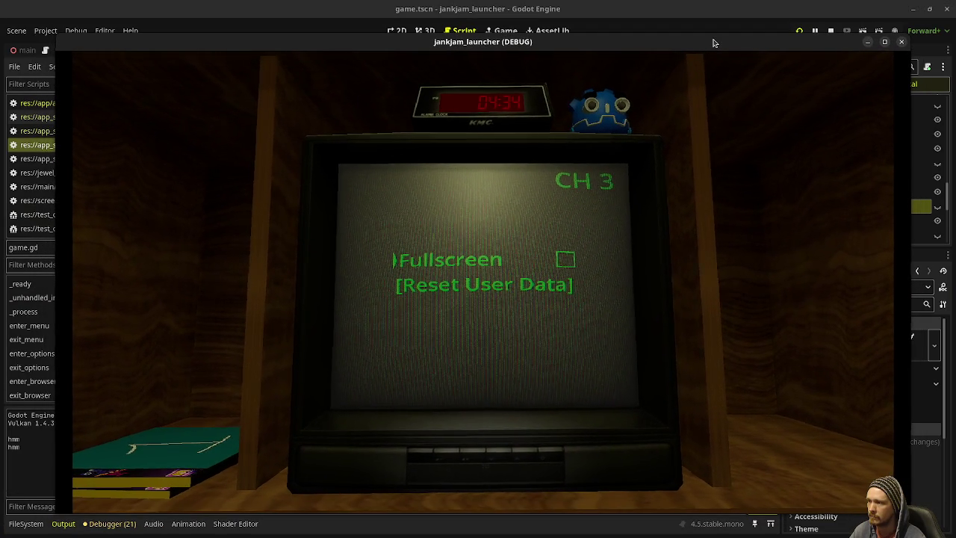
{"action": "left_click", "coordinate": [567, 258]}
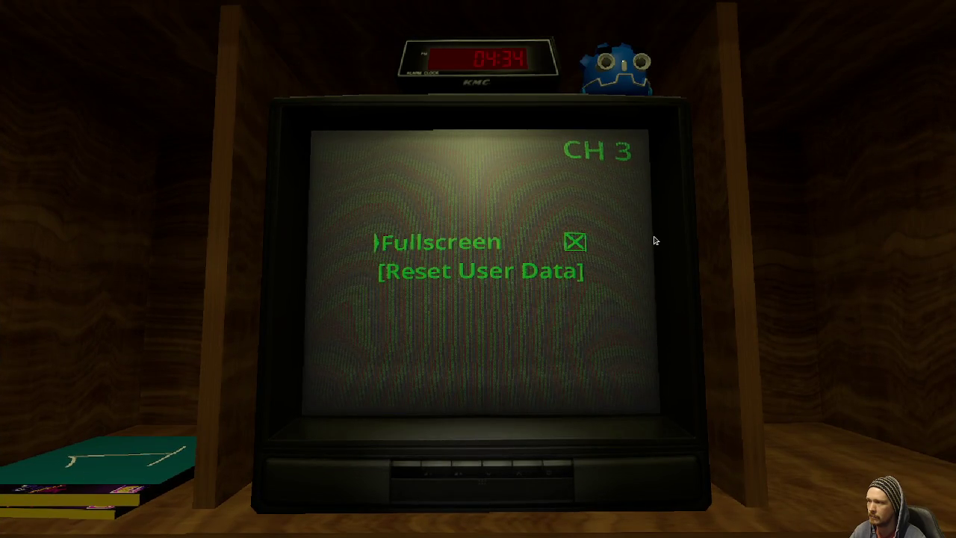
{"action": "key", "text": "Return"}
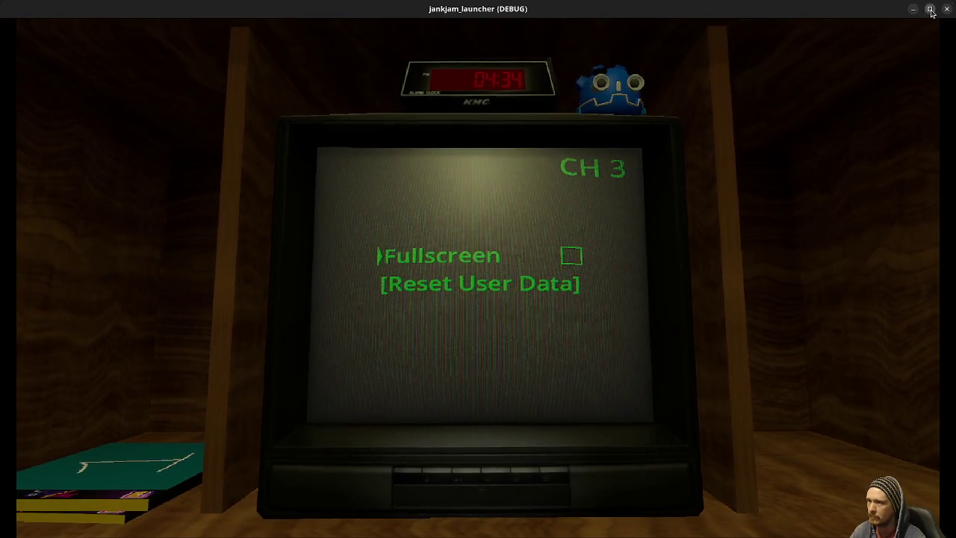
{"action": "left_click", "coordinate": [931, 9]}
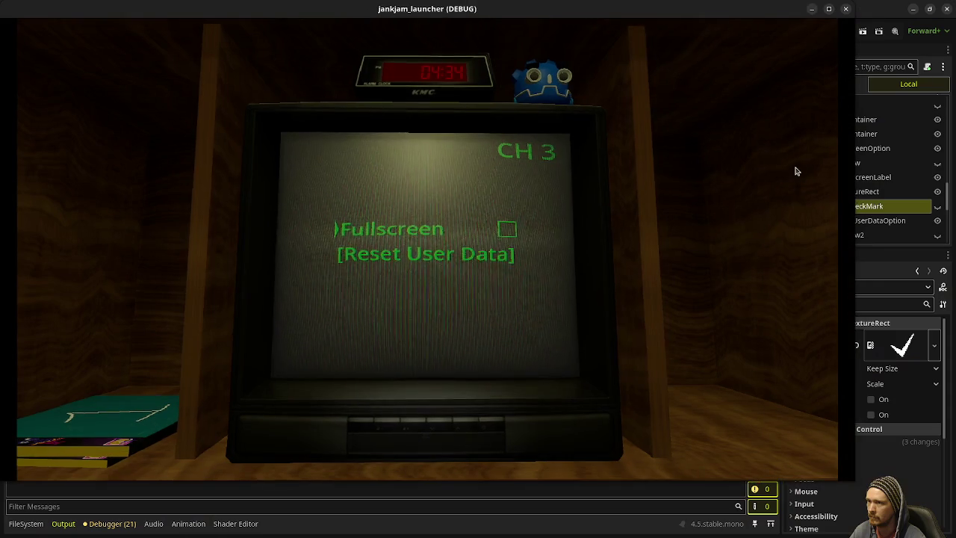
{"action": "left_click_drag", "start_coordinate": [732, 17], "coordinate": [756, 35]}
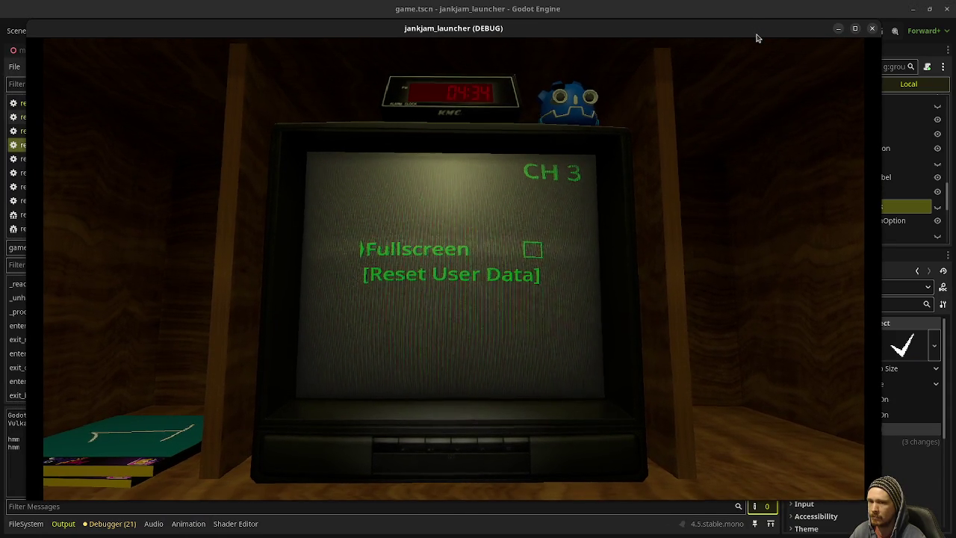
{"action": "left_click", "coordinate": [872, 29]}
Rerun the launcher, lower the volume one step, turn fullscreen off, and close the game.
{"action": "left_click", "coordinate": [487, 265]}
{"action": "mouse_move", "coordinate": [449, 266]}
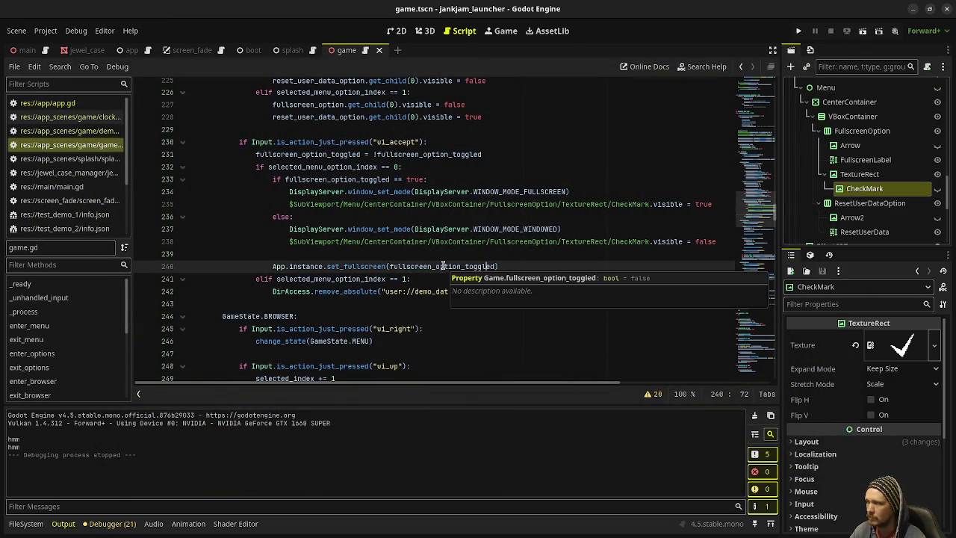
{"action": "key", "text": "F5"}
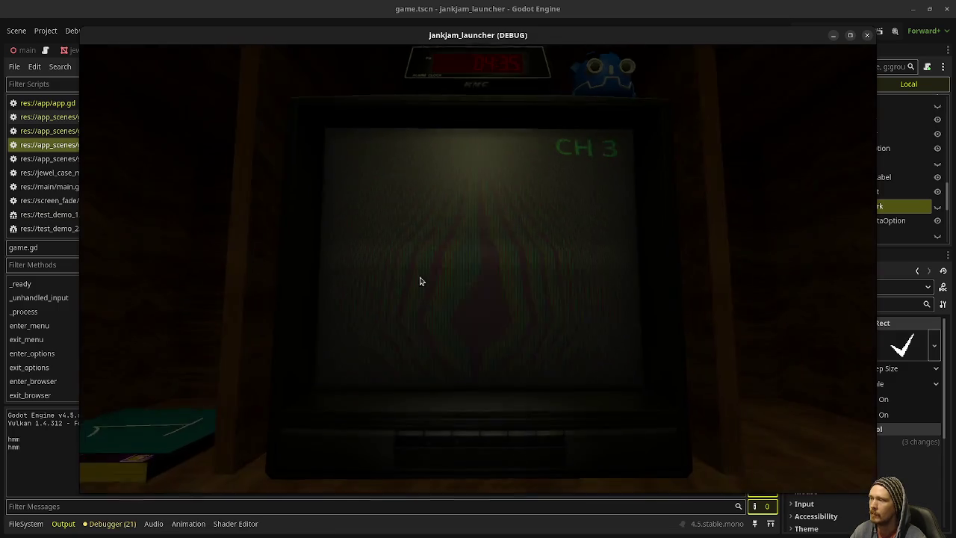
{"action": "left_click", "coordinate": [440, 442]}
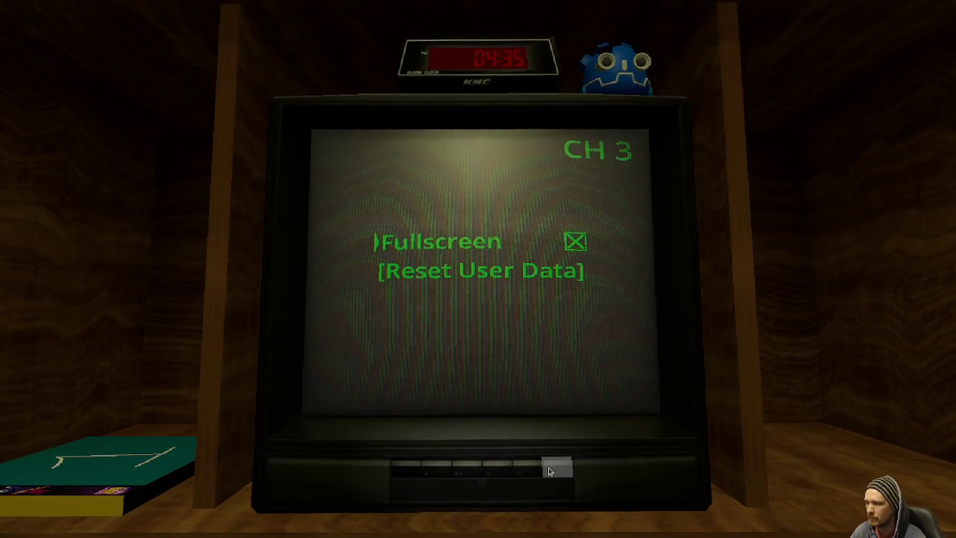
{"action": "left_click", "coordinate": [499, 469]}
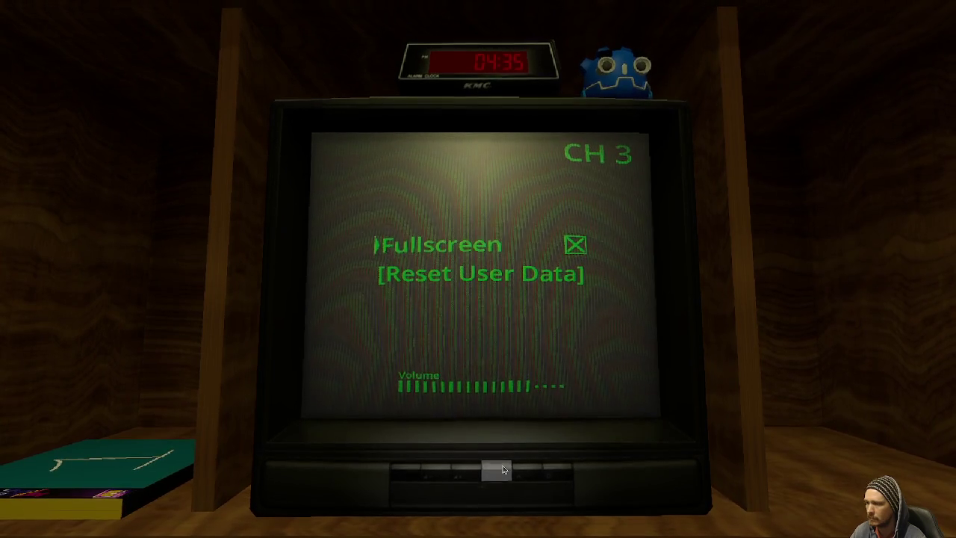
{"action": "left_click", "coordinate": [560, 467]}
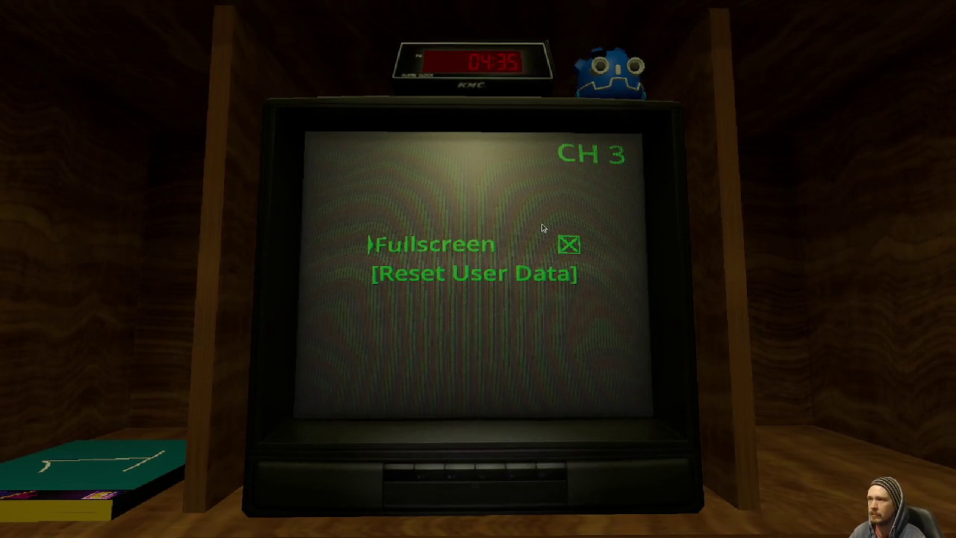
{"action": "left_click", "coordinate": [569, 245]}
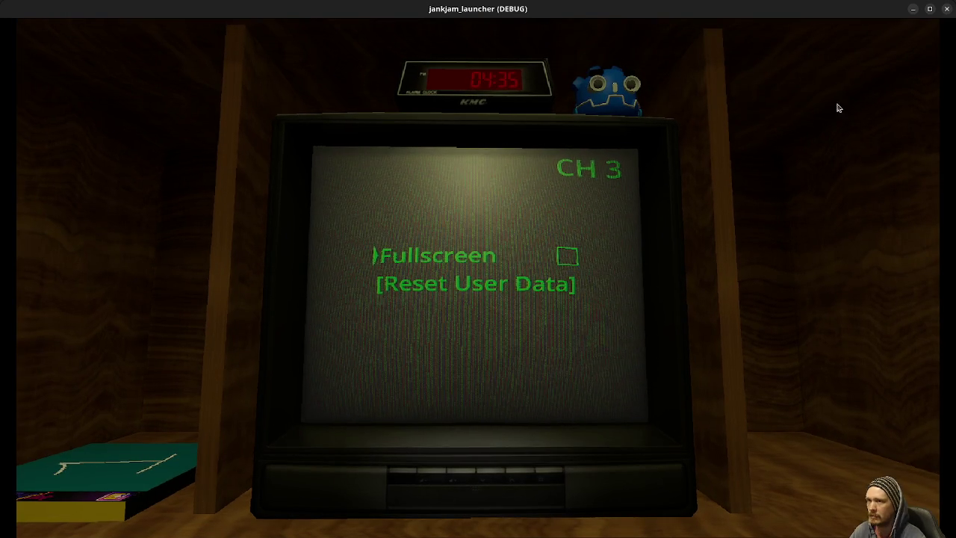
{"action": "key", "text": "alt+F4"}
{"action": "scroll", "coordinate": [386, 285], "scroll_direction": "up", "scroll_amount": 20}
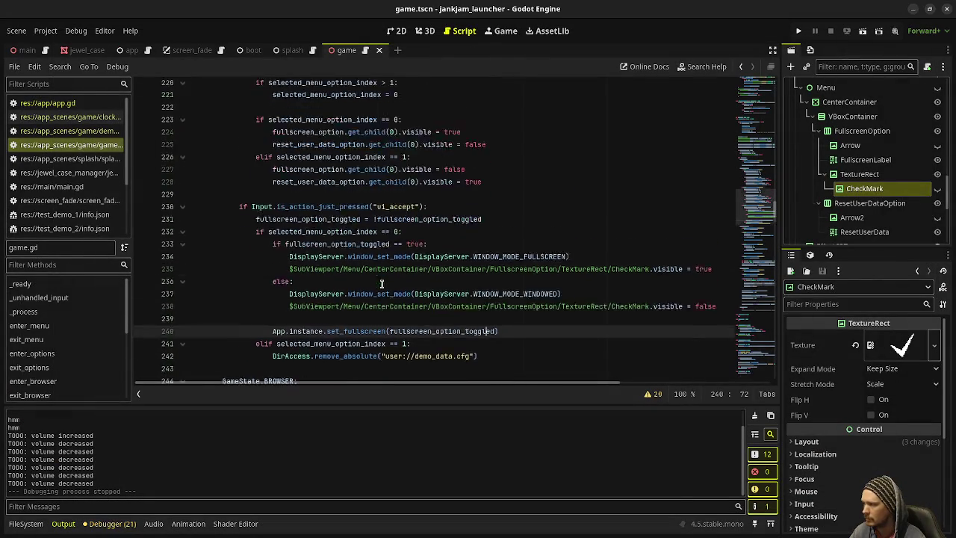
{"action": "scroll", "coordinate": [377, 272], "scroll_direction": "up", "scroll_amount": 20}
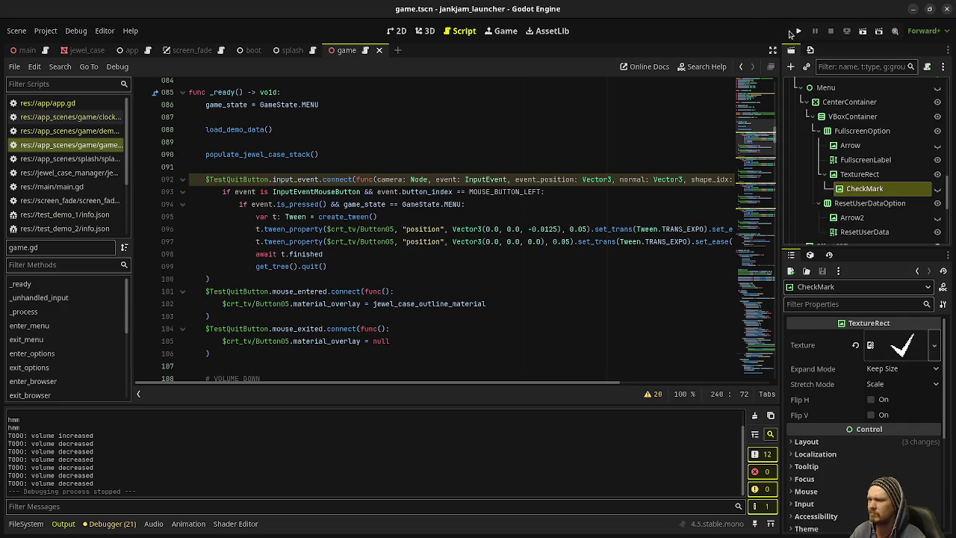
{"action": "left_click", "coordinate": [798, 31]}
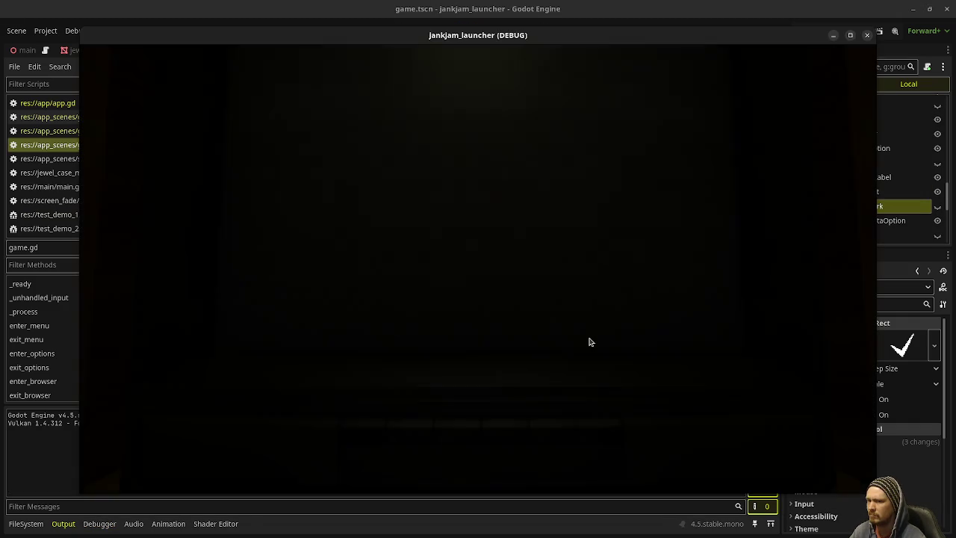
{"action": "left_click", "coordinate": [543, 441]}
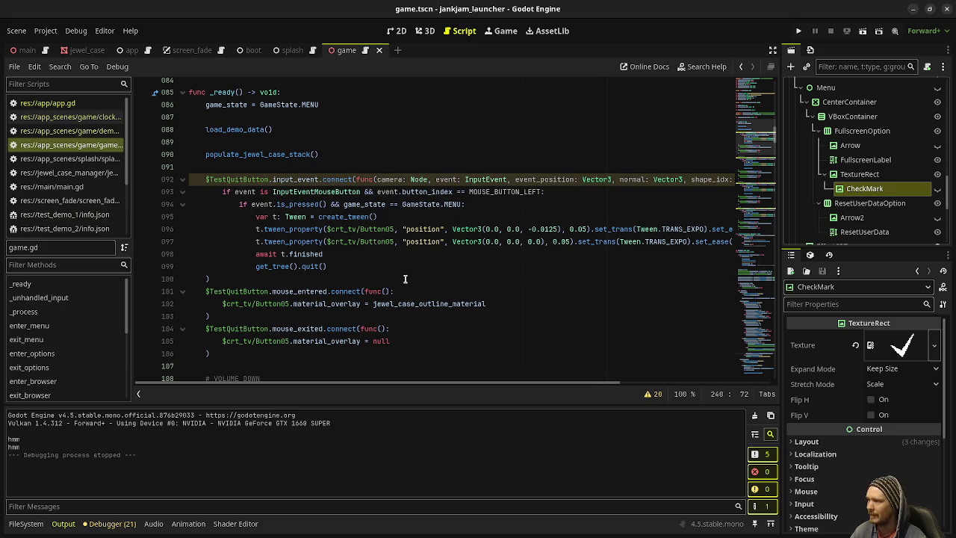
{"action": "left_click", "coordinate": [798, 34]}
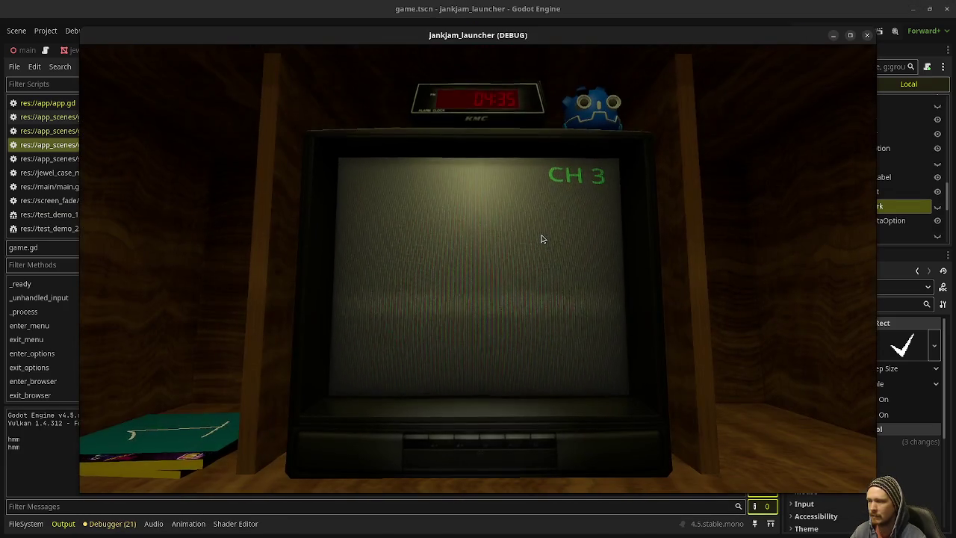
{"action": "key", "text": "Return"}
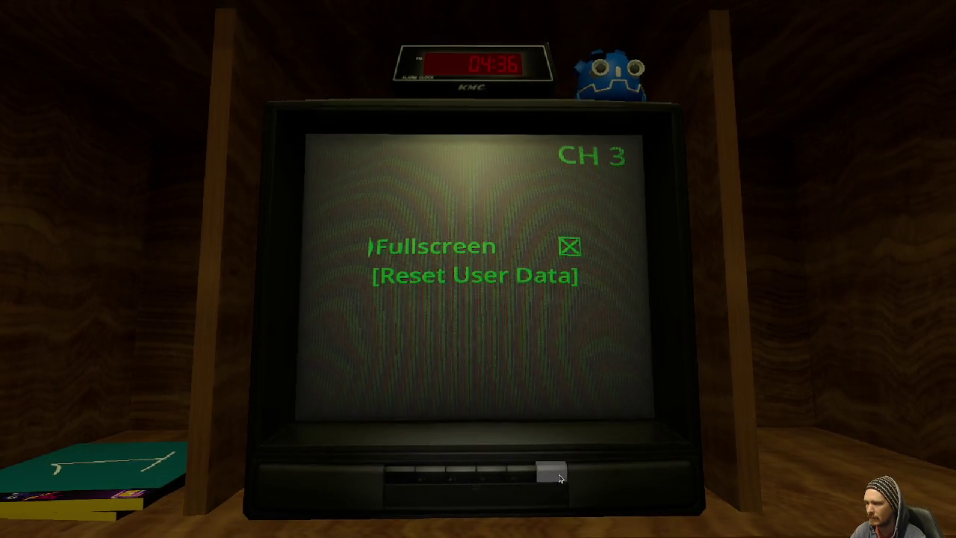
{"action": "left_click", "coordinate": [518, 469]}
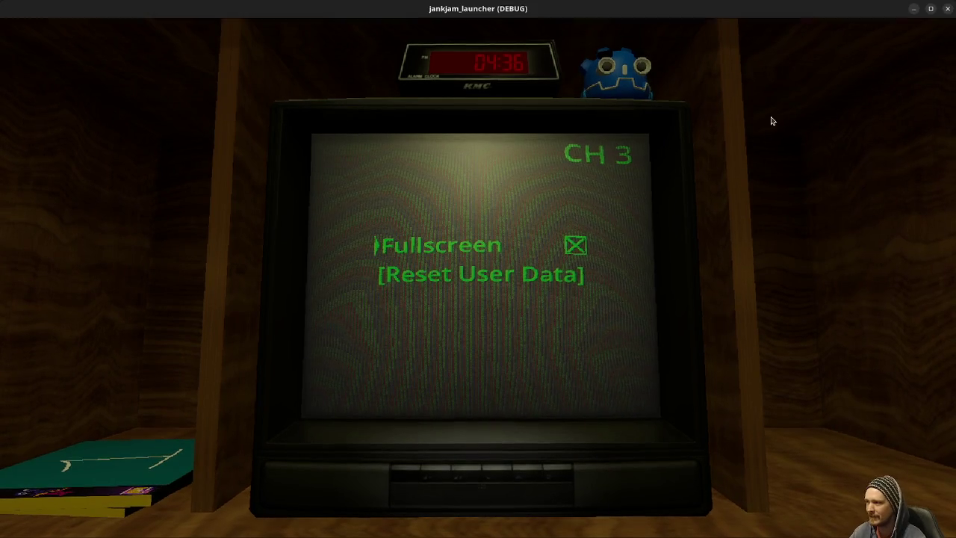
{"action": "key", "text": "alt+F4"}
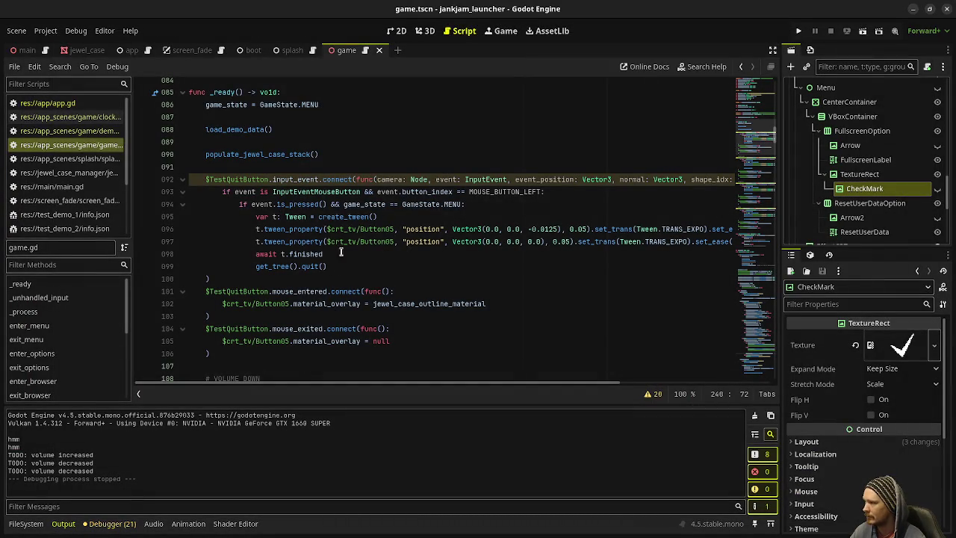
Append `|| game_state == GameState.OPTIONS` to the quit condition on line 94 and save.
{"action": "left_click", "coordinate": [475, 204]}
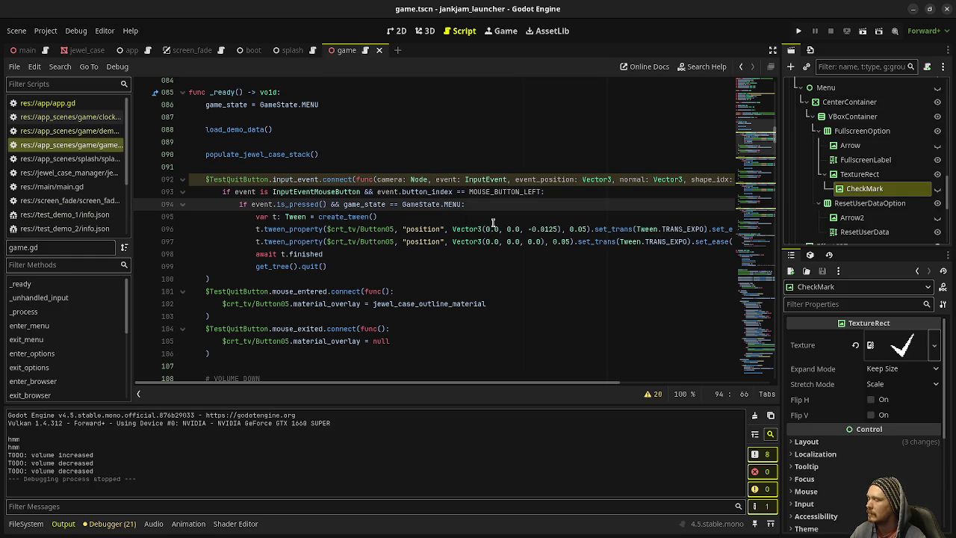
{"action": "type", "text": "|| Ga"}
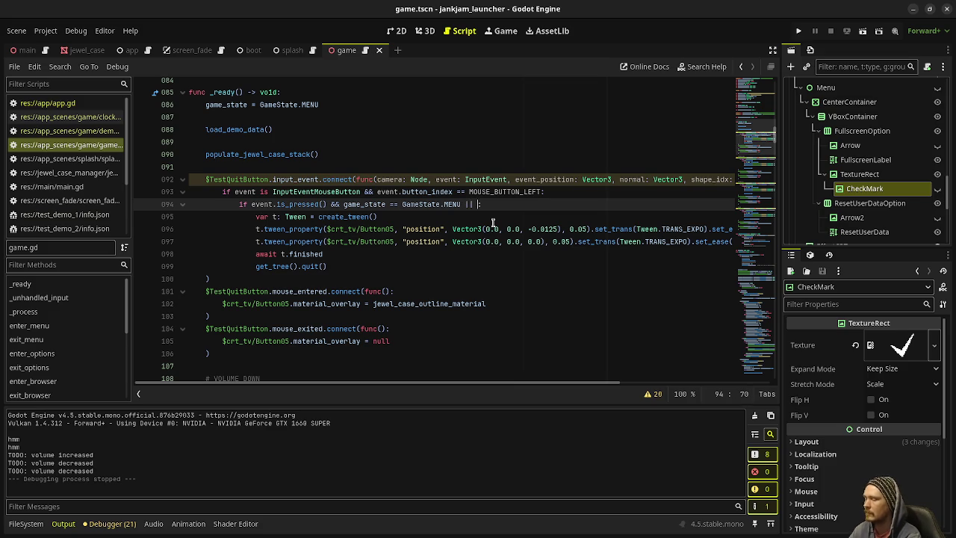
{"action": "type", "text": "me_state "}
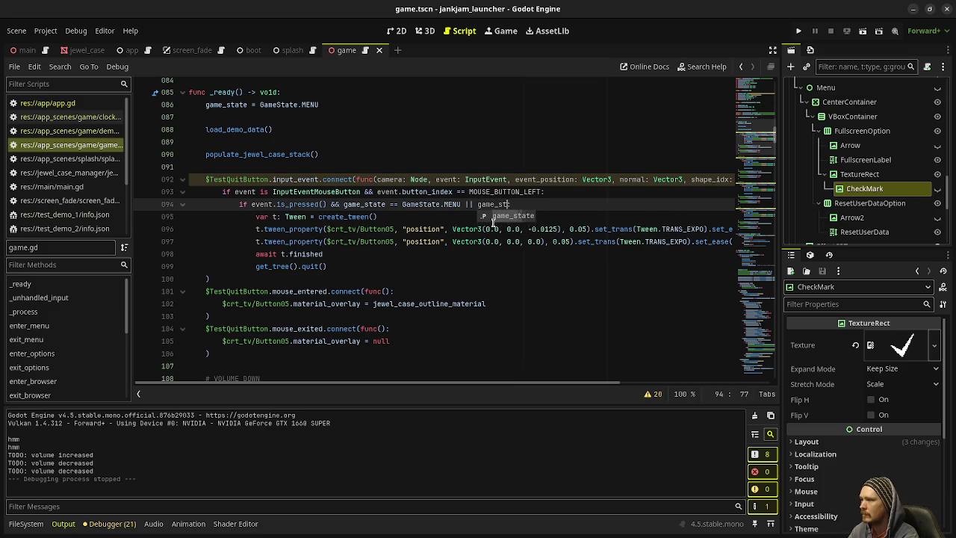
{"action": "type", "text": "== GameState."}
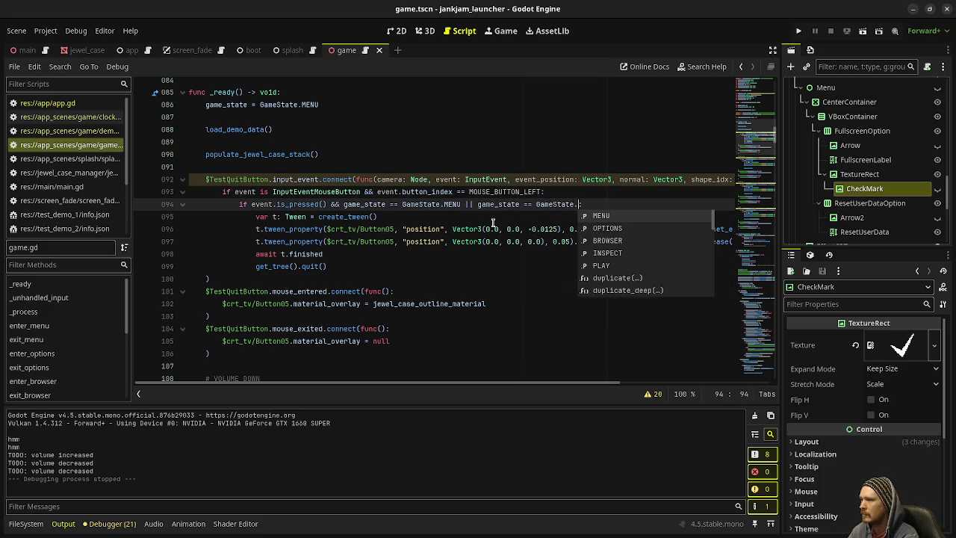
{"action": "type", "text": "OPTIONS"}
{"action": "key", "text": "ctrl+s"}
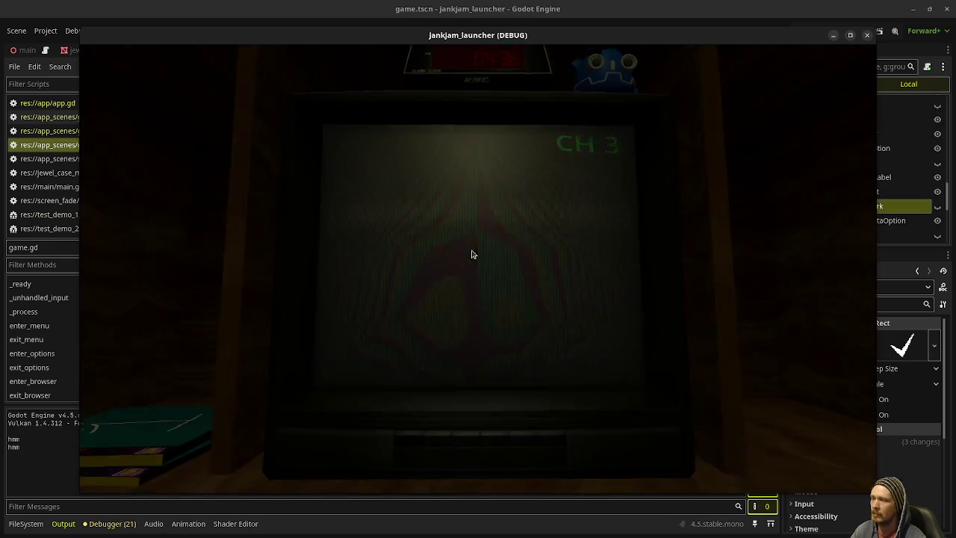
Test the VCR quit button with the options menu open, then run again and stop.
{"action": "left_click", "coordinate": [438, 444]}
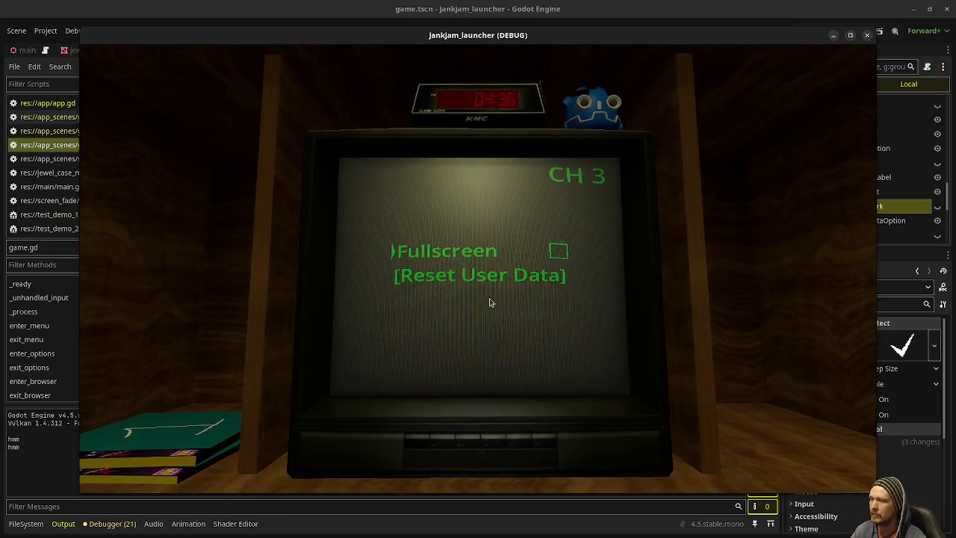
{"action": "key", "text": "Return"}
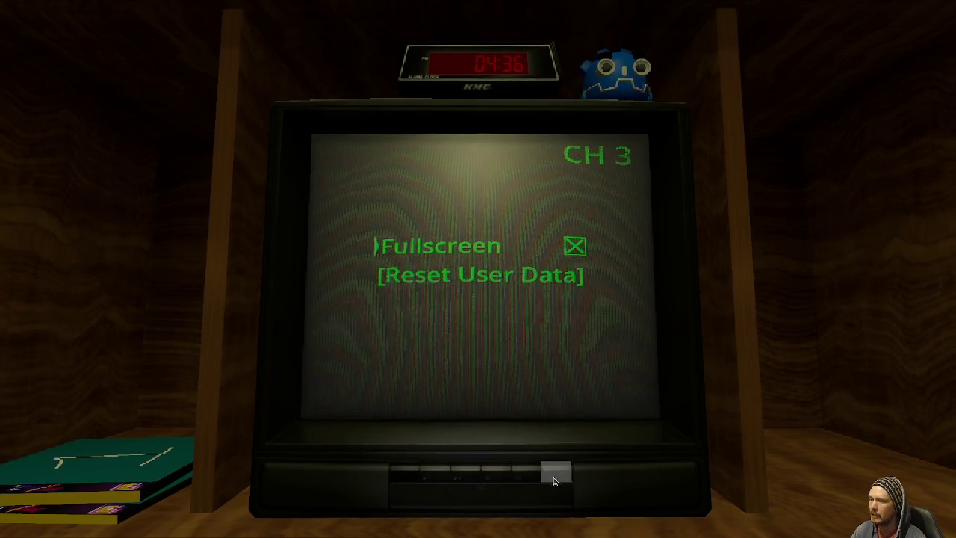
{"action": "left_click", "coordinate": [562, 479]}
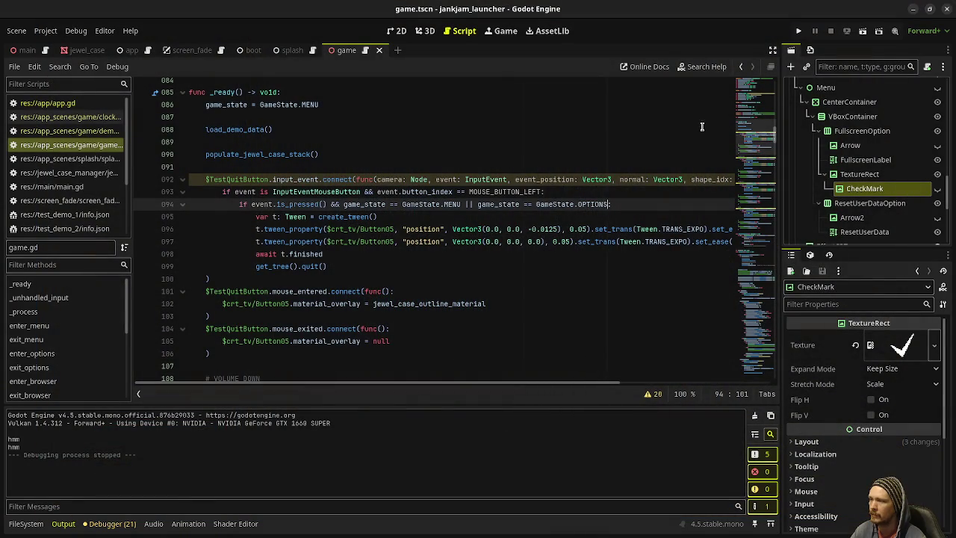
{"action": "key", "text": "F5"}
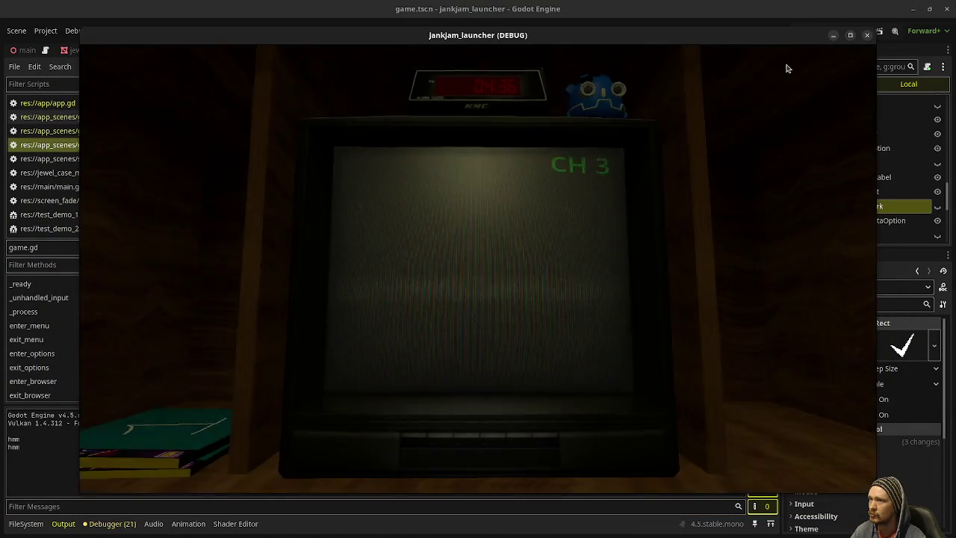
{"action": "key", "text": "F8"}
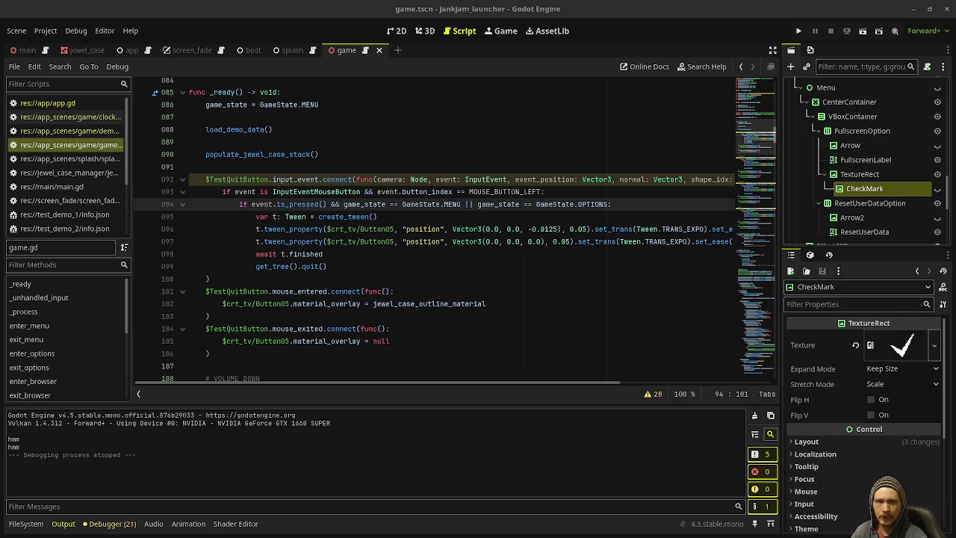
{"action": "left_click", "coordinate": [610, 204]}
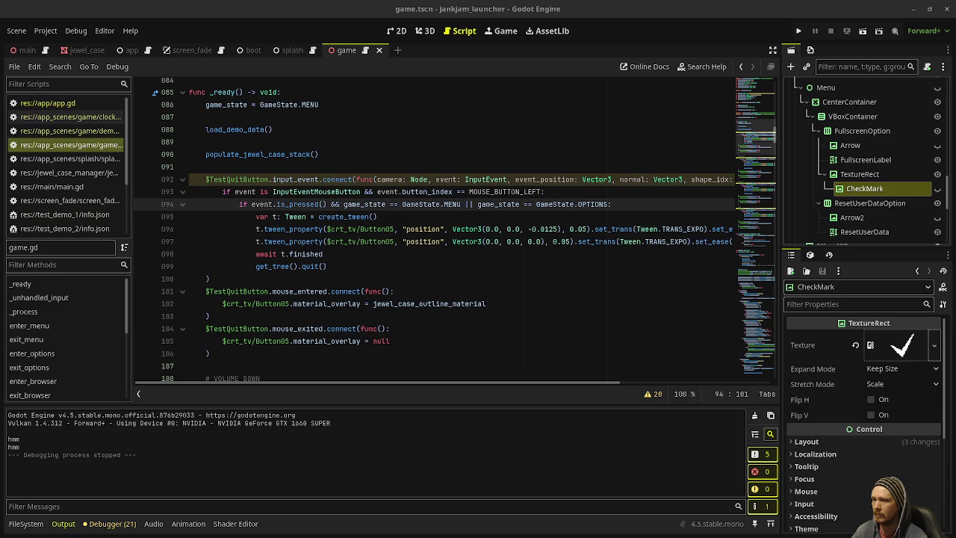
{"action": "left_click", "coordinate": [825, 346]}
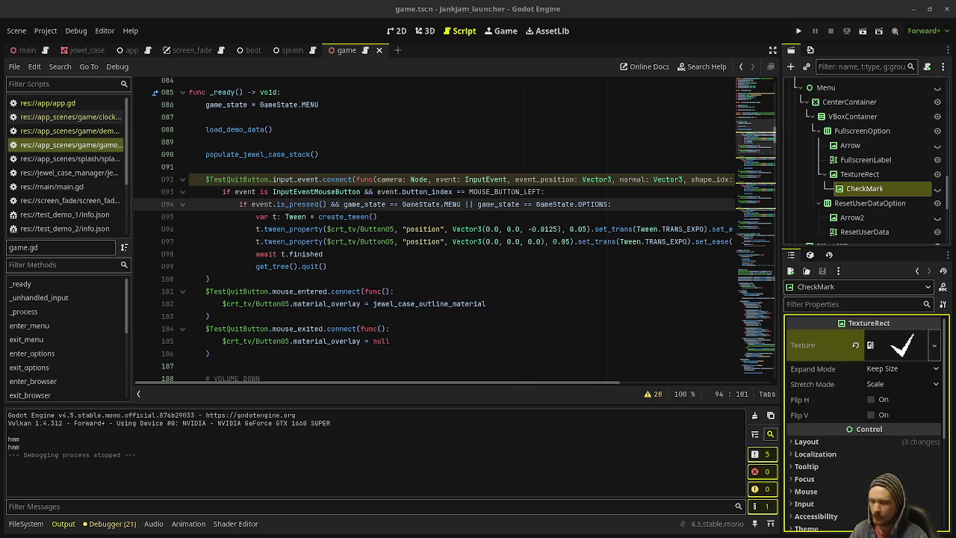
Paste the options.cfg loading code into app.gd's _ready after instance = self.
{"action": "left_click", "coordinate": [36, 104]}
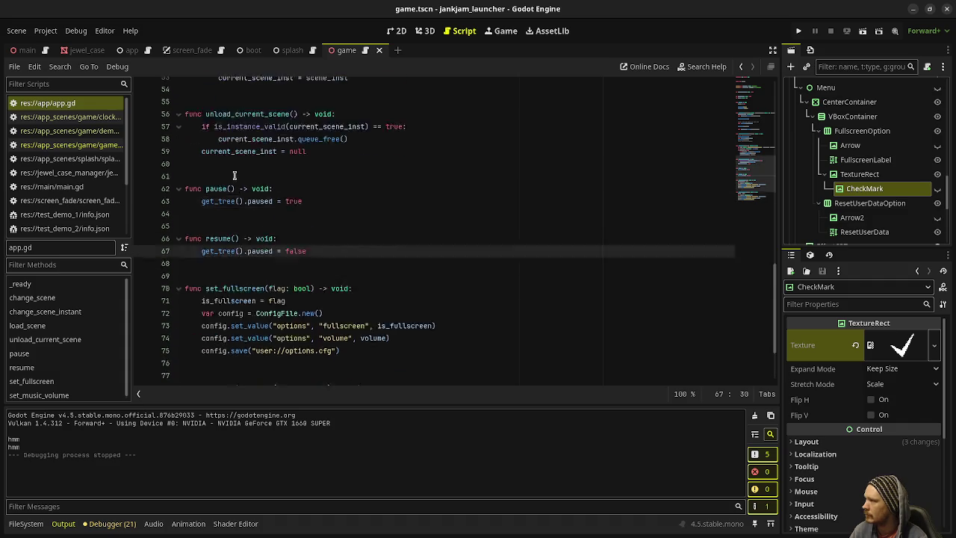
{"action": "scroll", "coordinate": [254, 209], "scroll_direction": "up", "scroll_amount": 15}
{"action": "left_click", "coordinate": [274, 297]}
{"action": "left_click", "coordinate": [306, 309]}
{"action": "key", "text": "ctrl+v"}
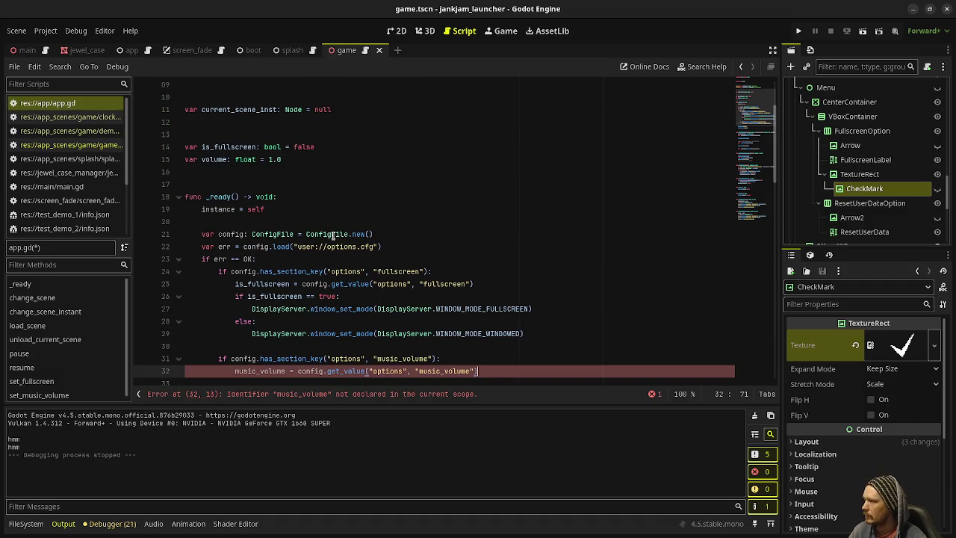
{"action": "left_click_drag", "start_coordinate": [383, 246], "coordinate": [269, 247]}
{"action": "scroll", "coordinate": [341, 174], "scroll_direction": "down", "scroll_amount": 2}
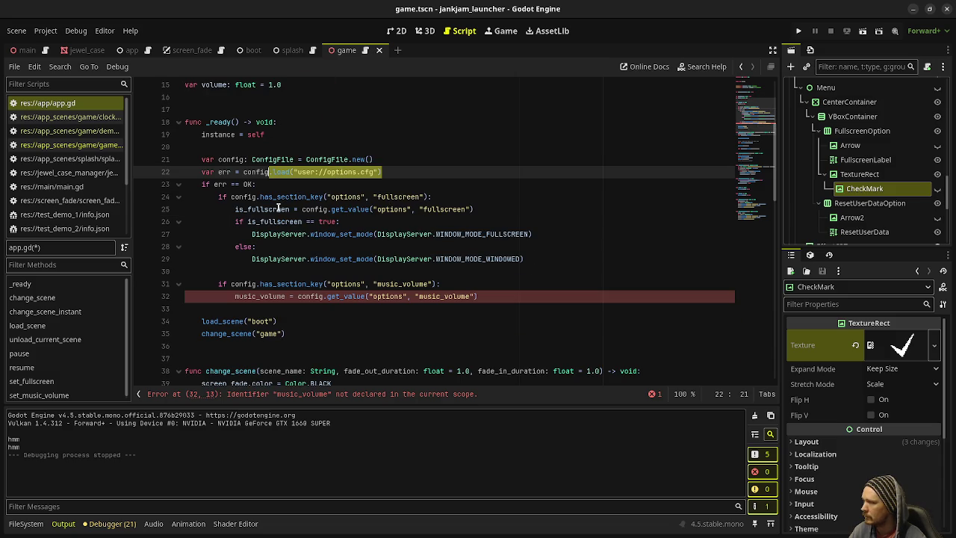
Strip the music_ prefix from the volume key and variable on lines 31-32, then save app.gd.
{"action": "mouse_move", "coordinate": [278, 209]}
{"action": "left_click_drag", "start_coordinate": [377, 284], "coordinate": [405, 284]}
{"action": "key", "text": "BackSpace"}
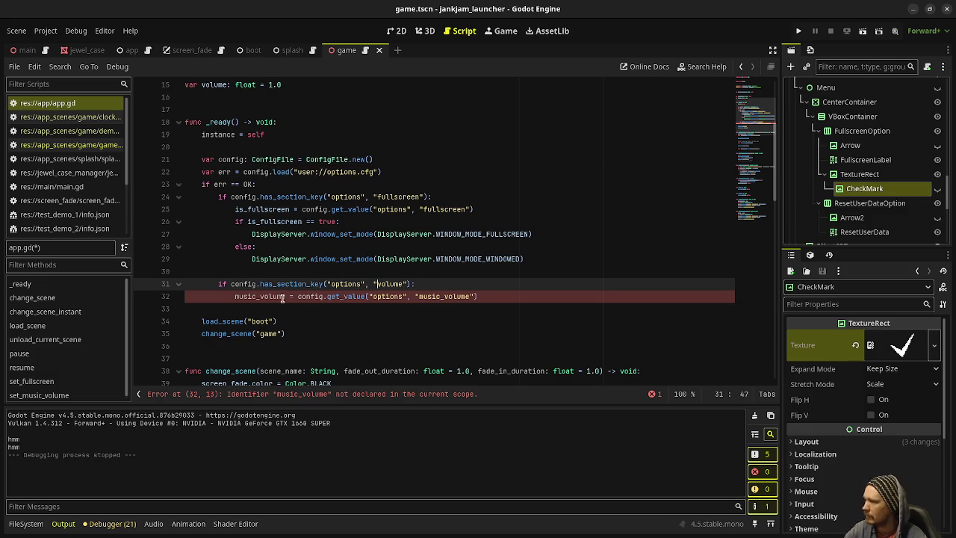
{"action": "left_click_drag", "start_coordinate": [260, 296], "coordinate": [234, 296]}
{"action": "key", "text": "BackSpace"}
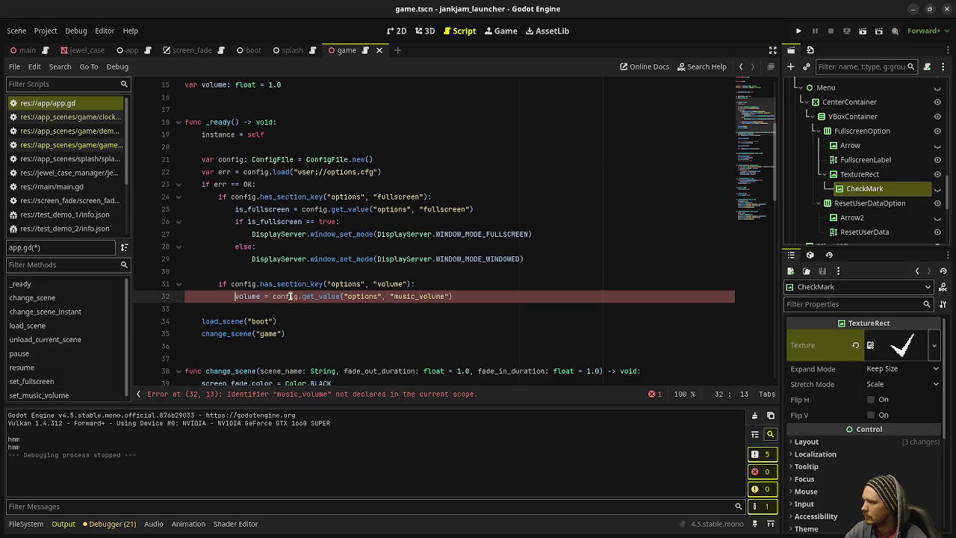
{"action": "left_click_drag", "start_coordinate": [393, 297], "coordinate": [420, 297]}
{"action": "key", "text": "BackSpace"}
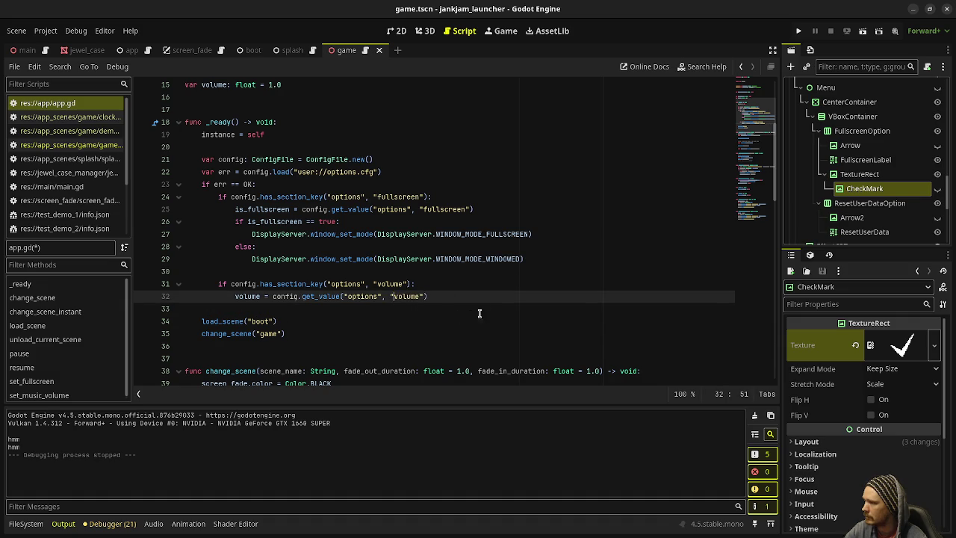
{"action": "left_click", "coordinate": [495, 273]}
{"action": "key", "text": "ctrl+s"}
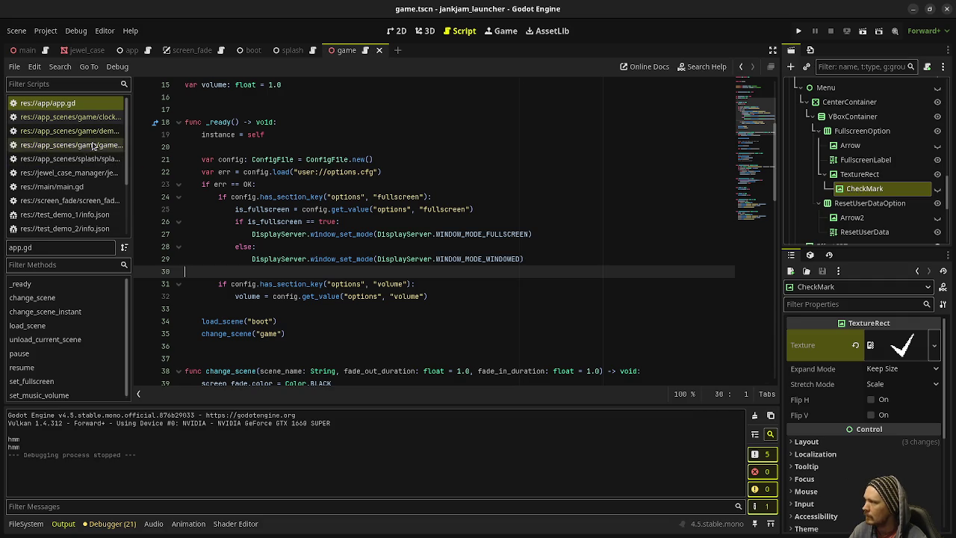
{"action": "left_click", "coordinate": [67, 145]}
{"action": "key", "text": "F5"}
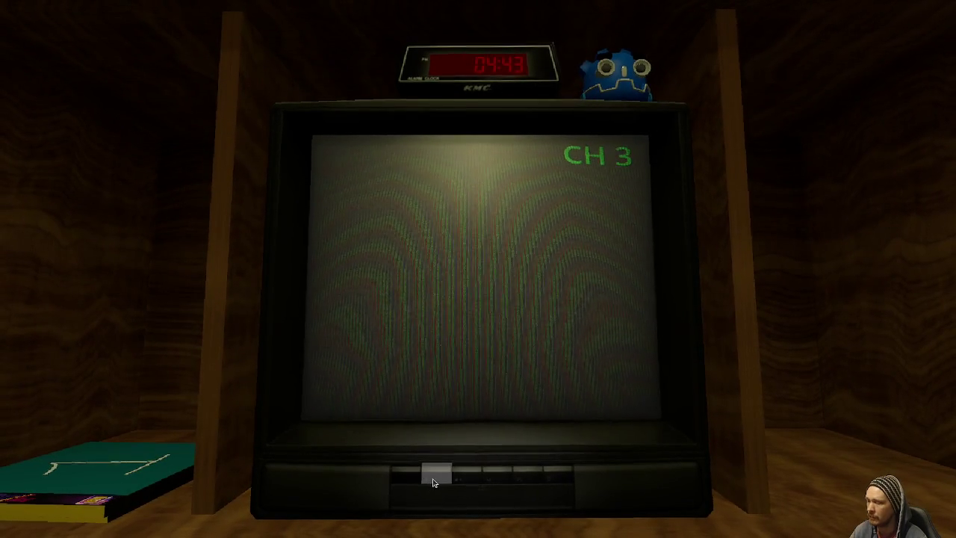
Open the TV options menu in the test run, quit, and scroll through game.gd.
{"action": "left_click", "coordinate": [441, 482]}
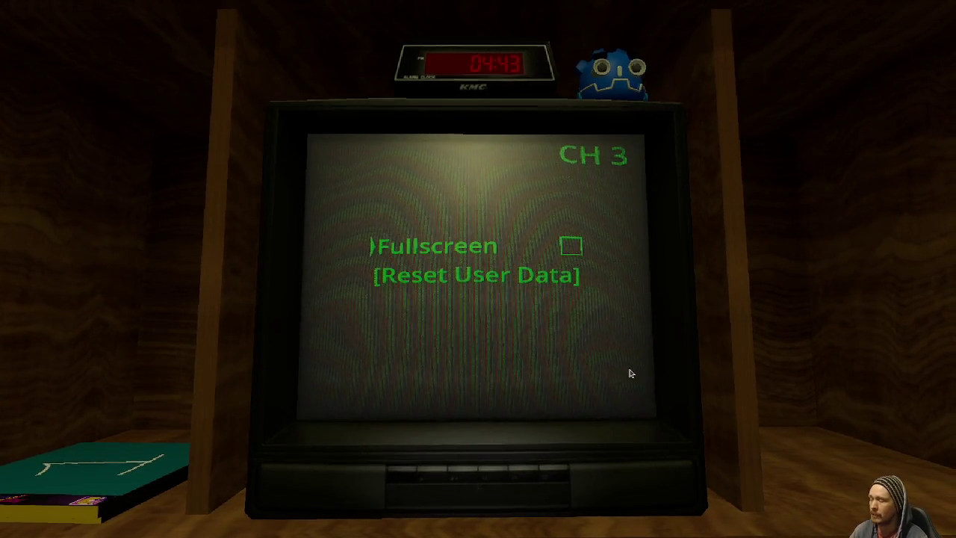
{"action": "left_click", "coordinate": [549, 480]}
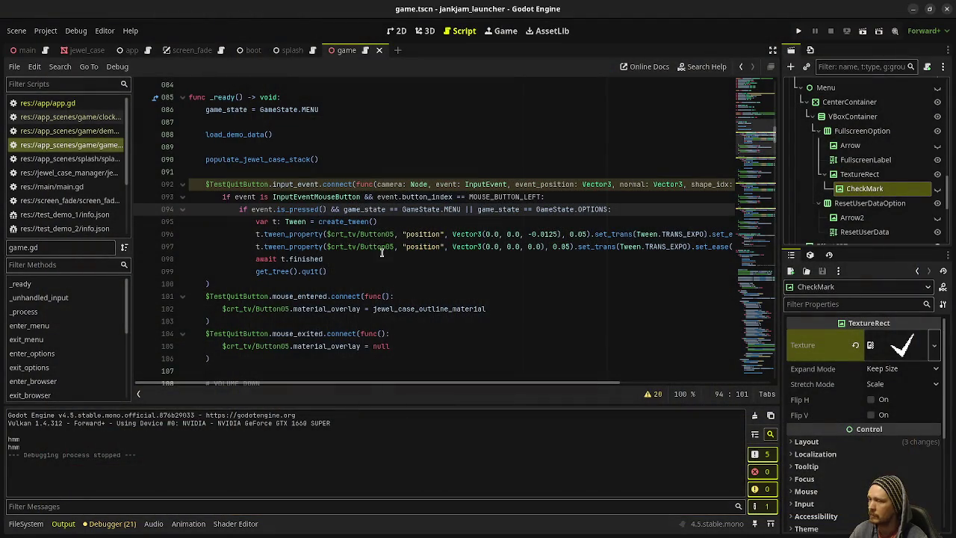
{"action": "left_click", "coordinate": [95, 146]}
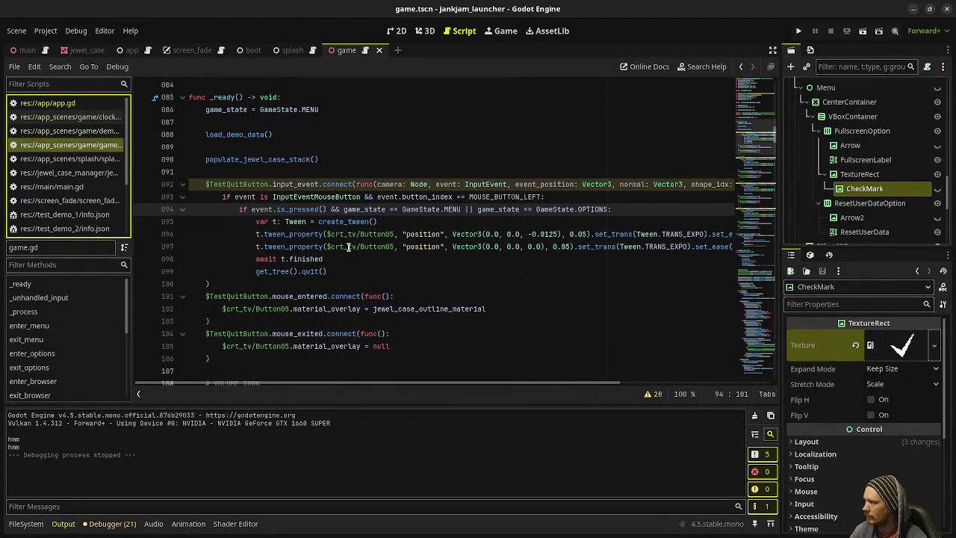
{"action": "scroll", "coordinate": [353, 249], "scroll_direction": "down", "scroll_amount": 4}
{"action": "scroll", "coordinate": [353, 248], "scroll_direction": "down", "scroll_amount": 10}
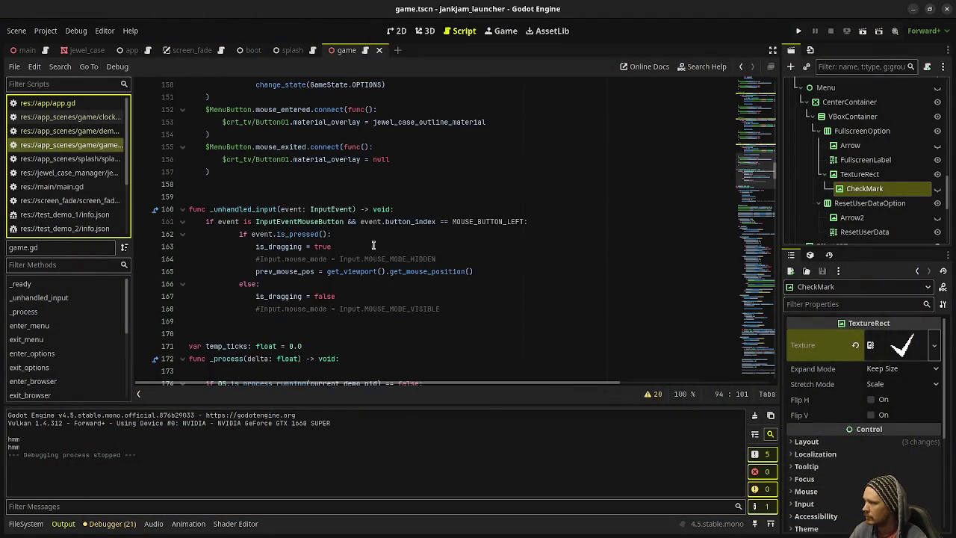
{"action": "scroll", "coordinate": [388, 241], "scroll_direction": "up", "scroll_amount": 15}
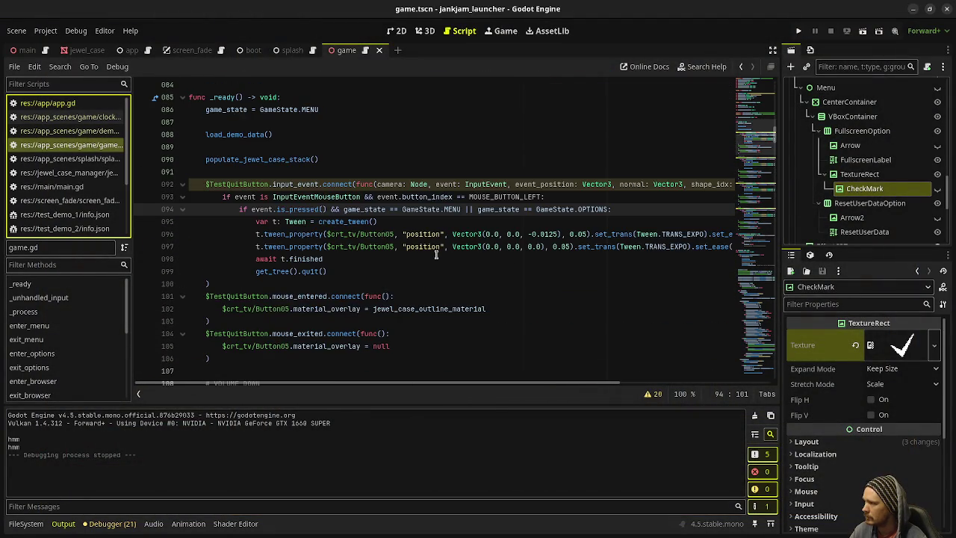
{"action": "scroll", "coordinate": [436, 254], "scroll_direction": "down", "scroll_amount": 20}
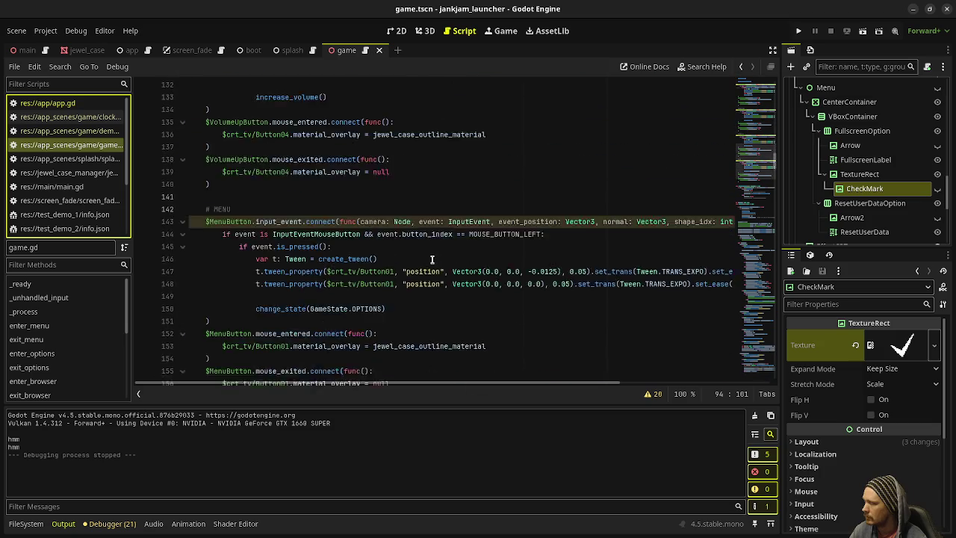
{"action": "scroll", "coordinate": [432, 259], "scroll_direction": "down", "scroll_amount": 9}
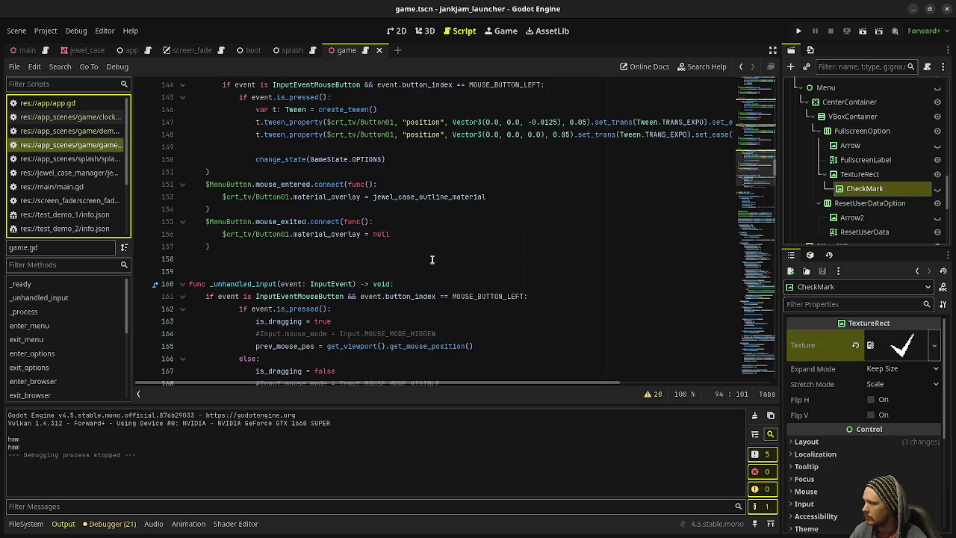
{"action": "scroll", "coordinate": [432, 263], "scroll_direction": "down", "scroll_amount": 14}
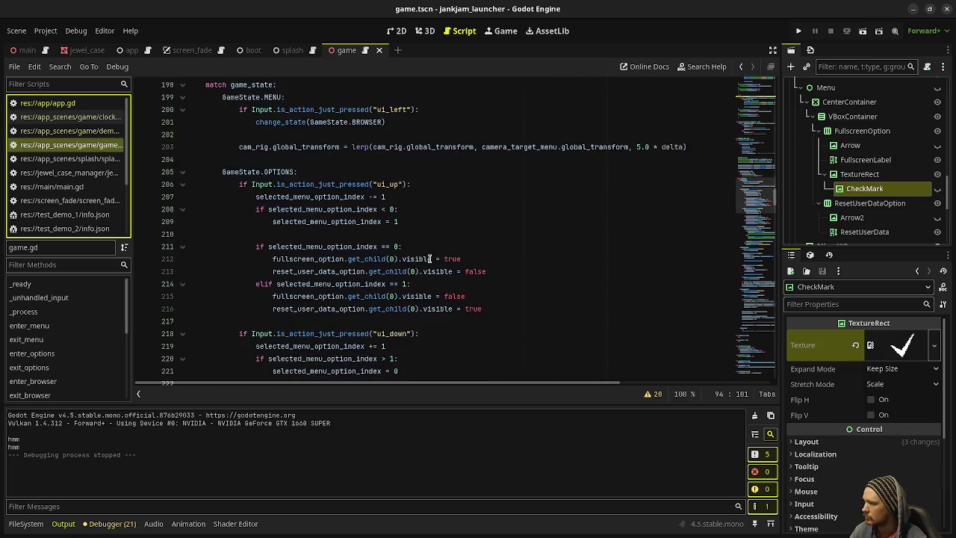
{"action": "scroll", "coordinate": [428, 255], "scroll_direction": "down", "scroll_amount": 2}
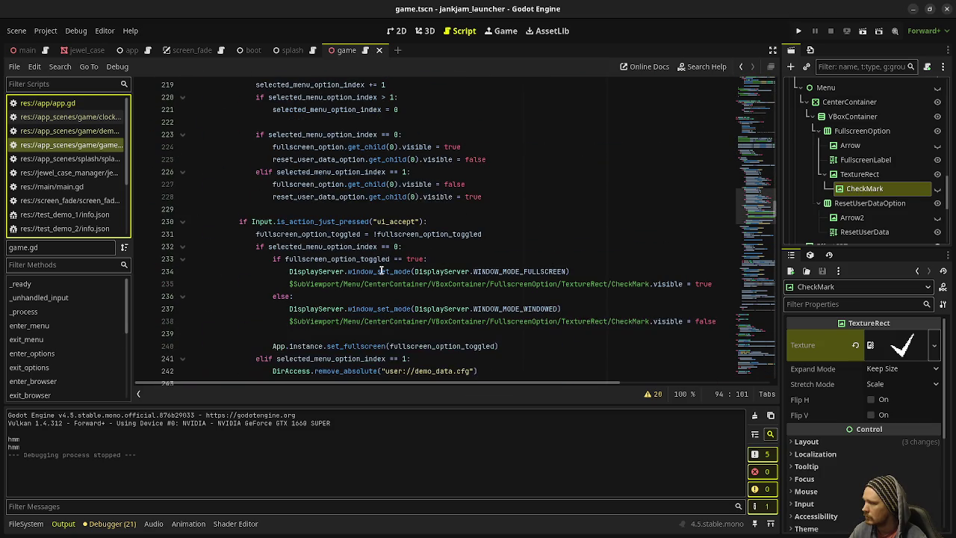
{"action": "scroll", "coordinate": [368, 249], "scroll_direction": "down", "scroll_amount": 1}
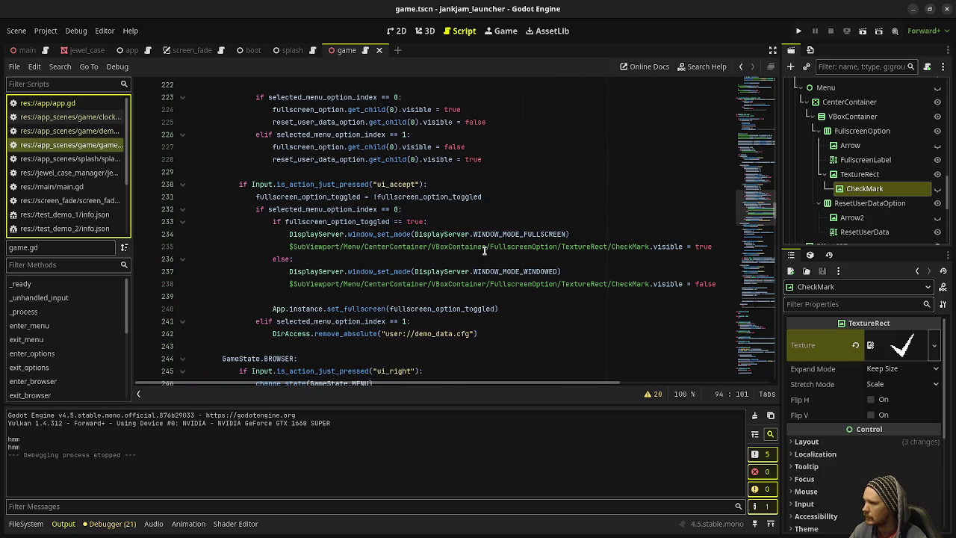
Select the CheckMark visibility line and move to the end of line 314 in enter_options.
{"action": "left_click_drag", "start_coordinate": [715, 246], "coordinate": [290, 247]}
{"action": "key", "text": "ctrl+c"}
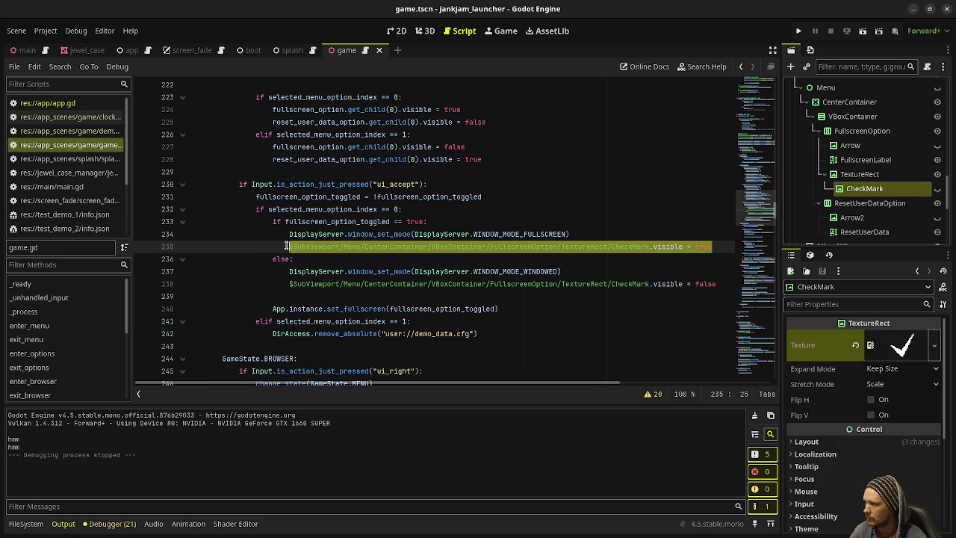
{"action": "scroll", "coordinate": [316, 270], "scroll_direction": "down", "scroll_amount": 1}
{"action": "scroll", "coordinate": [315, 269], "scroll_direction": "down", "scroll_amount": 20}
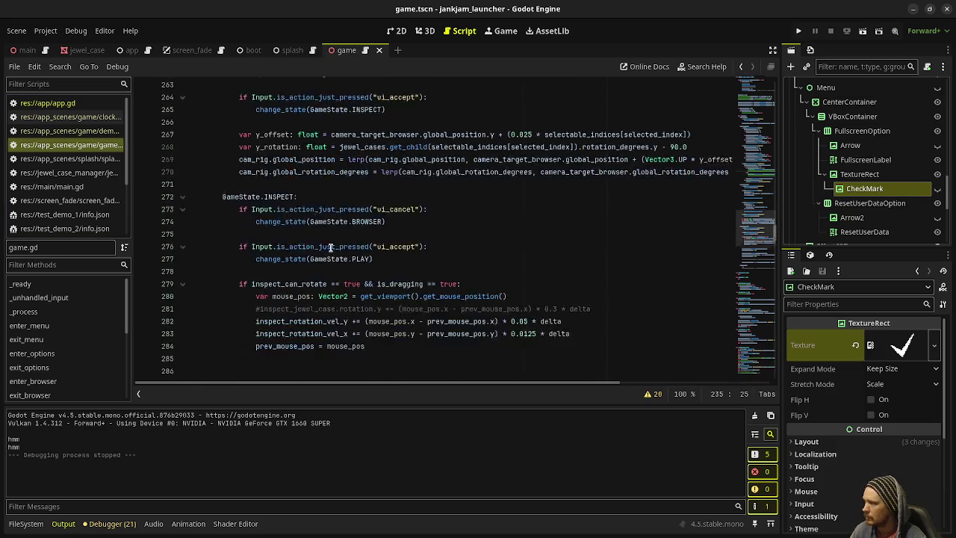
{"action": "scroll", "coordinate": [314, 260], "scroll_direction": "down", "scroll_amount": 8}
{"action": "scroll", "coordinate": [263, 265], "scroll_direction": "up", "scroll_amount": 4}
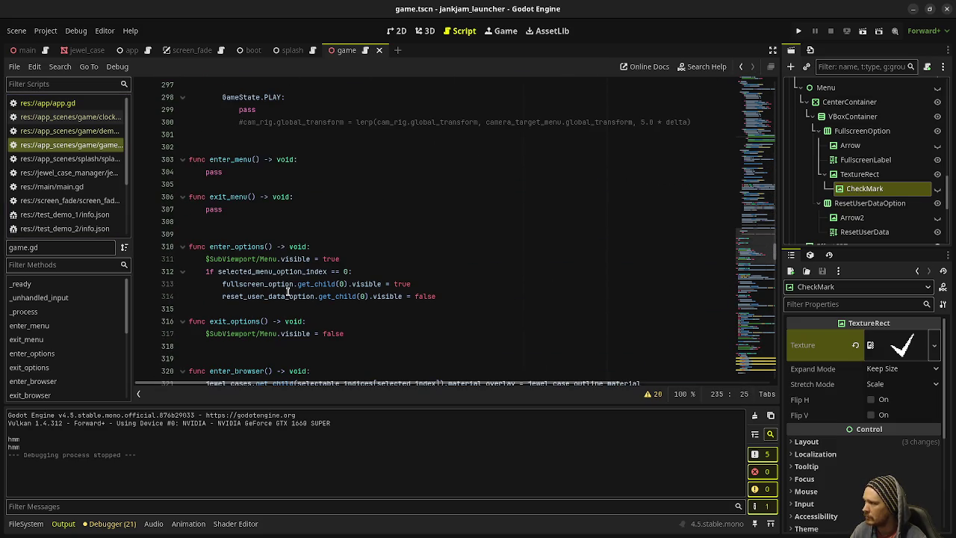
{"action": "left_click", "coordinate": [456, 296]}
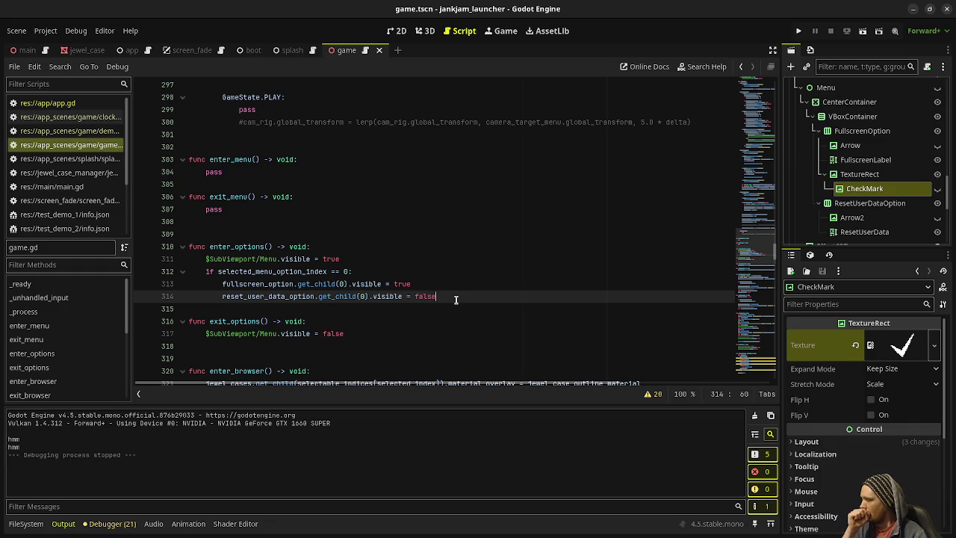
Paste the CheckMark.visible line after line 314 using App.instance.is_fullscreen, then run the launcher.
{"action": "key", "text": "Return"}
{"action": "key", "text": "Return"}
{"action": "key", "text": "BackSpace"}
{"action": "key", "text": "ctrl+v"}
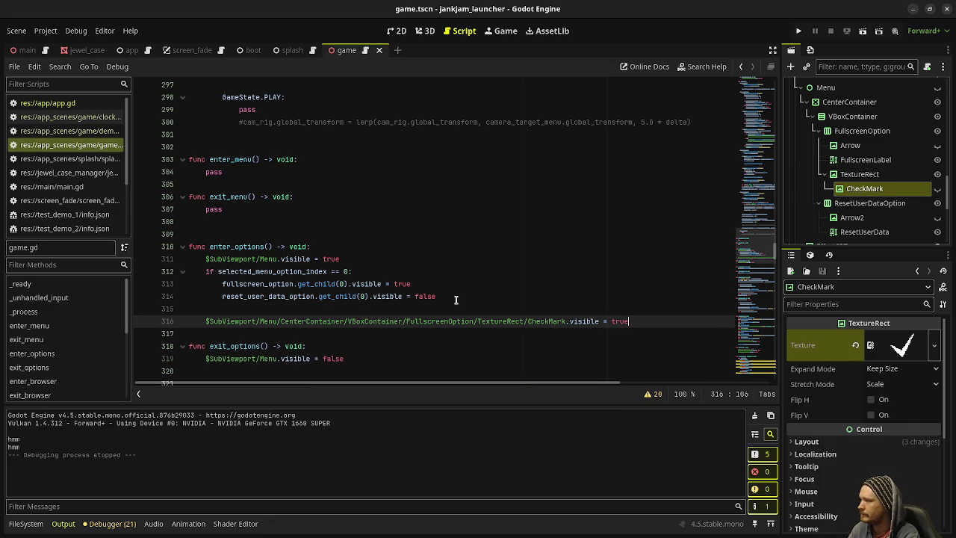
{"action": "key", "text": "BackSpace"}
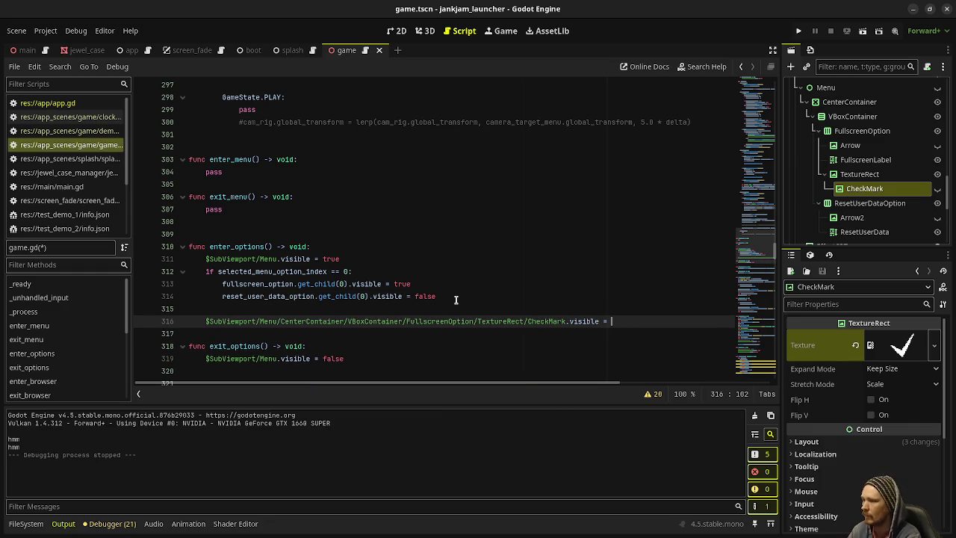
{"action": "type", "text": "App.instance.fullscreen"}
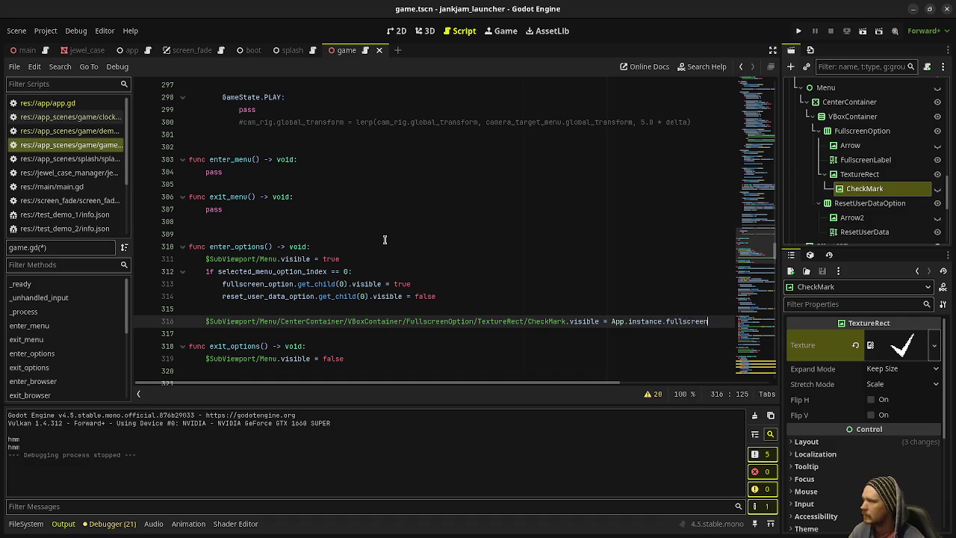
{"action": "type", "text": "is_"}
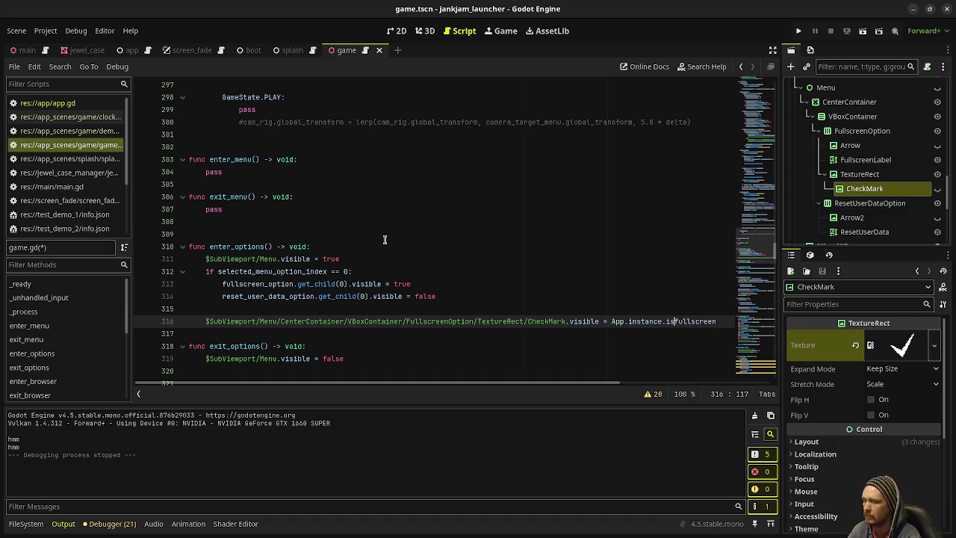
{"action": "key", "text": "F5"}
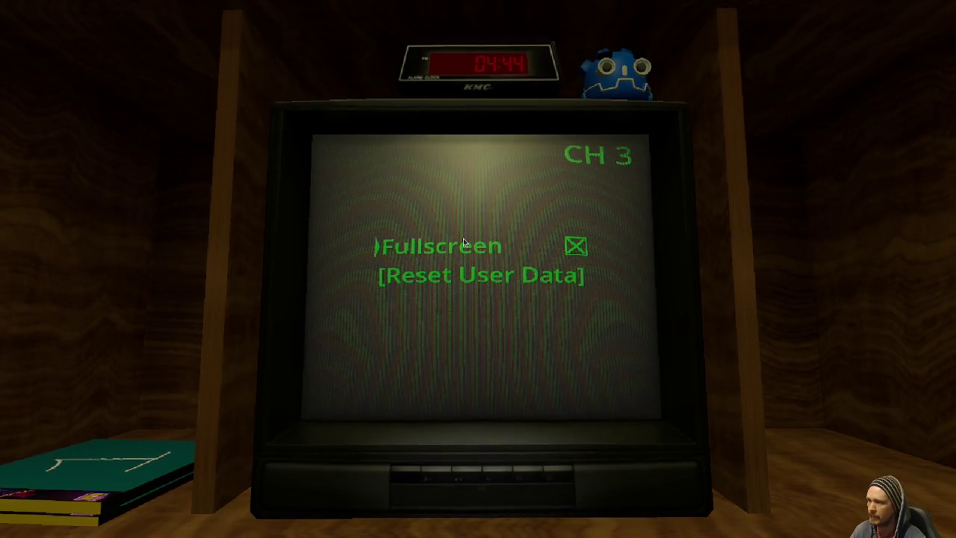
{"action": "key", "text": "Return"}
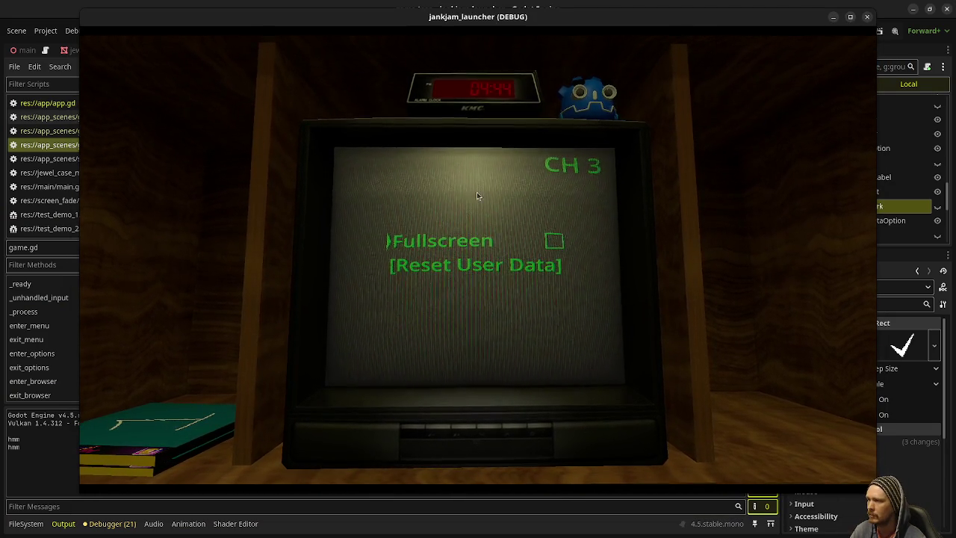
Toggle the Fullscreen option on and off, restore the game window, and close it.
{"action": "left_click", "coordinate": [566, 232]}
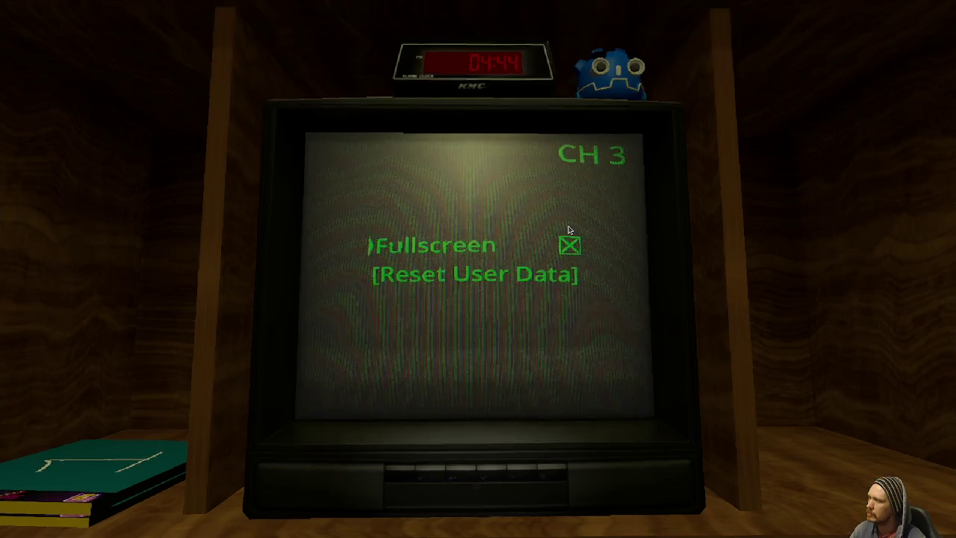
{"action": "left_click", "coordinate": [568, 232]}
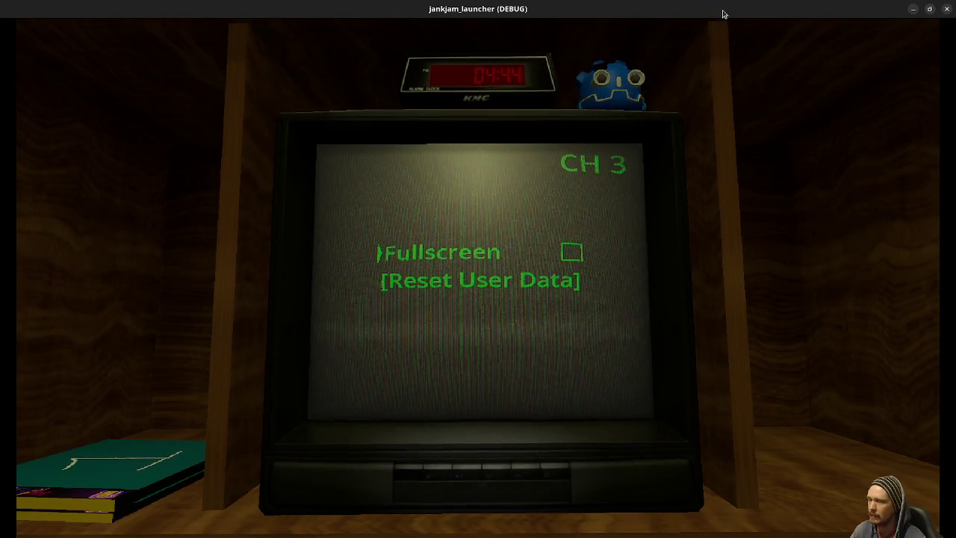
{"action": "left_click", "coordinate": [929, 9]}
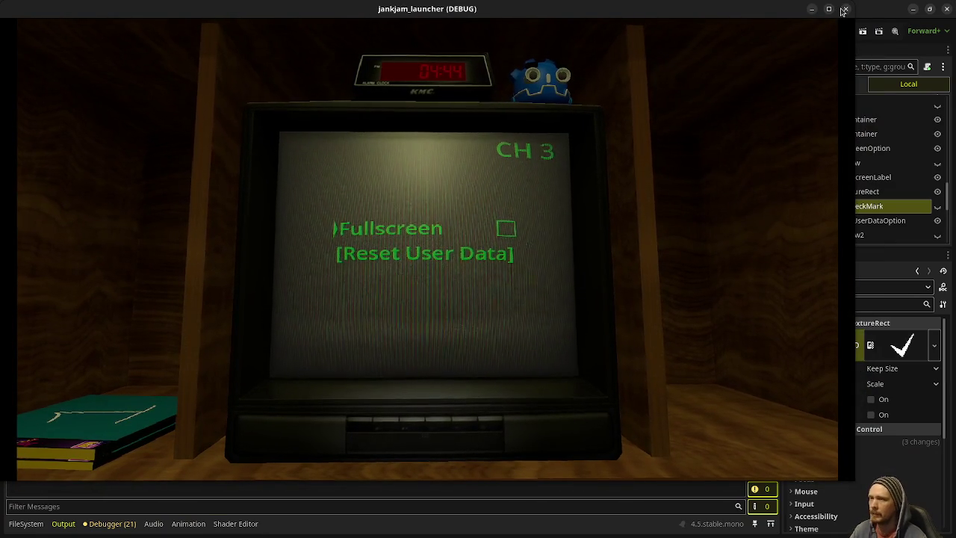
{"action": "left_click", "coordinate": [846, 9]}
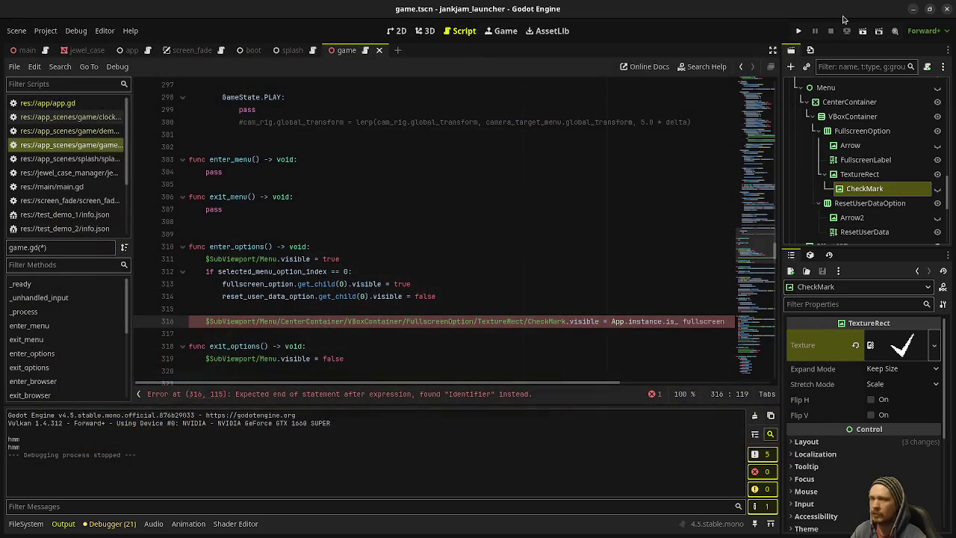
Undo the stray space in is_fullscreen, then open the user data folder from the Project menu.
{"action": "left_click", "coordinate": [491, 275]}
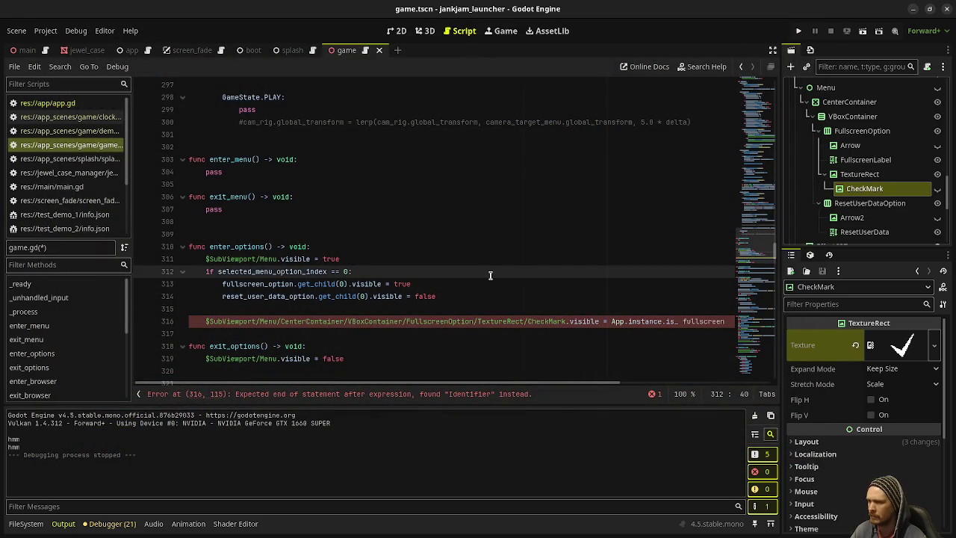
{"action": "key", "text": "ctrl+z"}
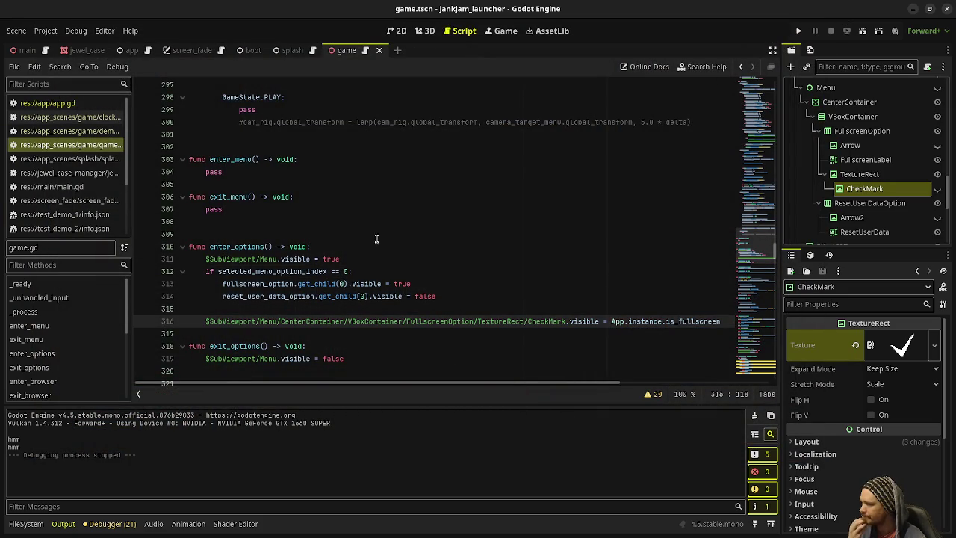
{"action": "left_click", "coordinate": [46, 31]}
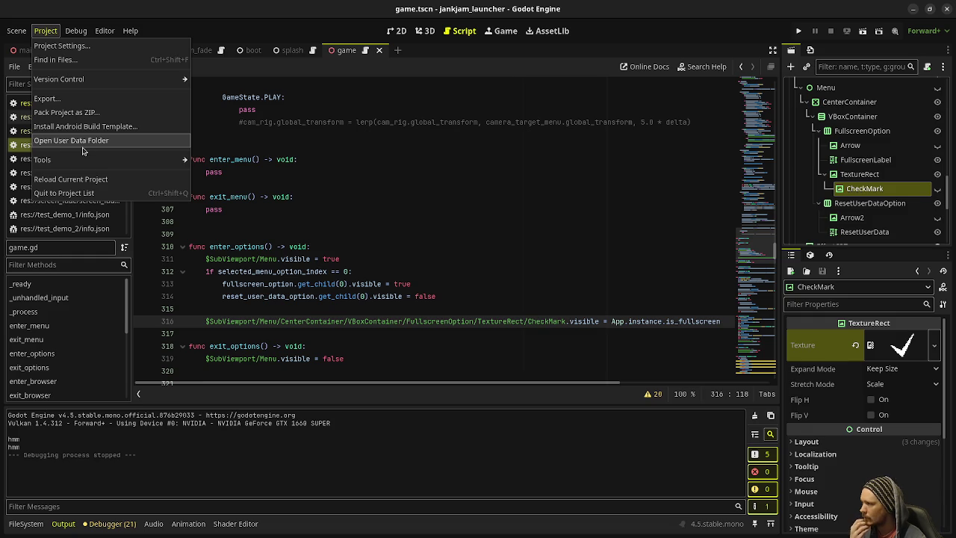
{"action": "left_click", "coordinate": [83, 142]}
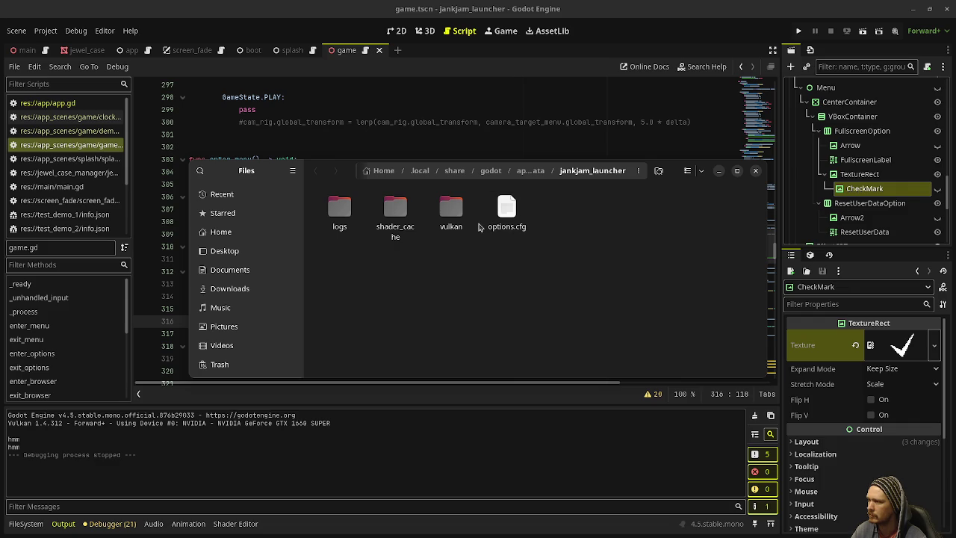
{"action": "mouse_move", "coordinate": [346, 173]}
{"action": "left_mouse_down"}
{"action": "mouse_move", "coordinate": [299, 180]}
{"action": "mouse_move", "coordinate": [312, 349]}
{"action": "left_mouse_up"}
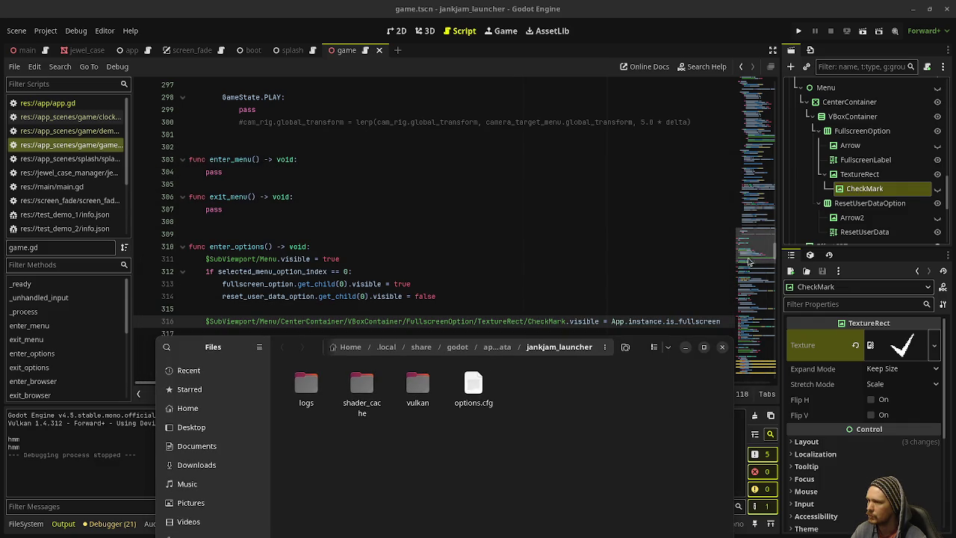
{"action": "left_click", "coordinate": [747, 263]}
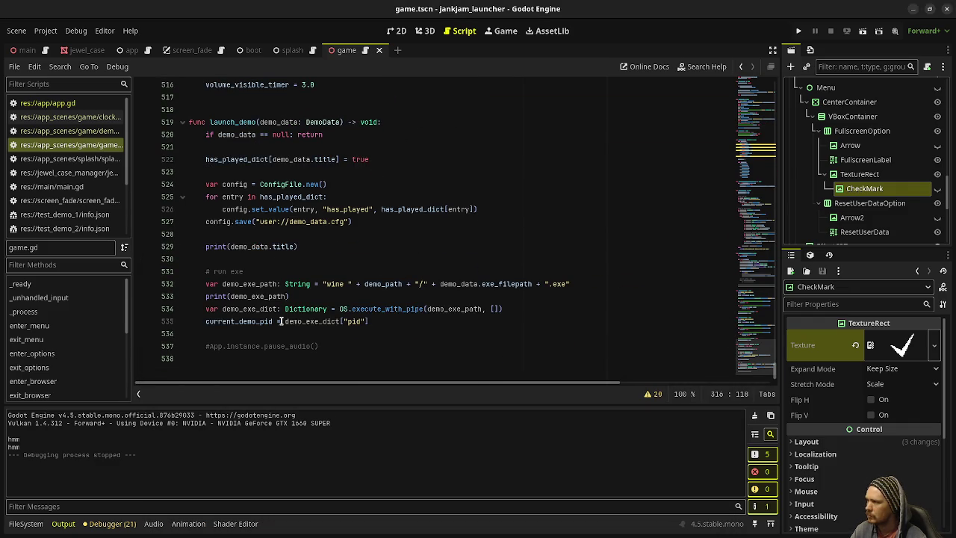
Save and run the launcher, play the first demo case, then select demo_data.cfg in the user folder.
{"action": "key", "text": "ctrl+s"}
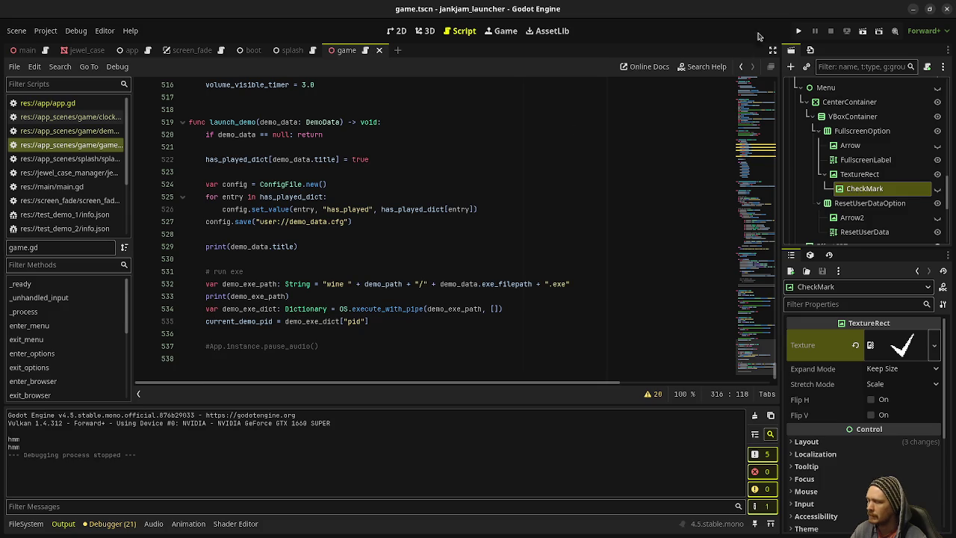
{"action": "left_click", "coordinate": [800, 34]}
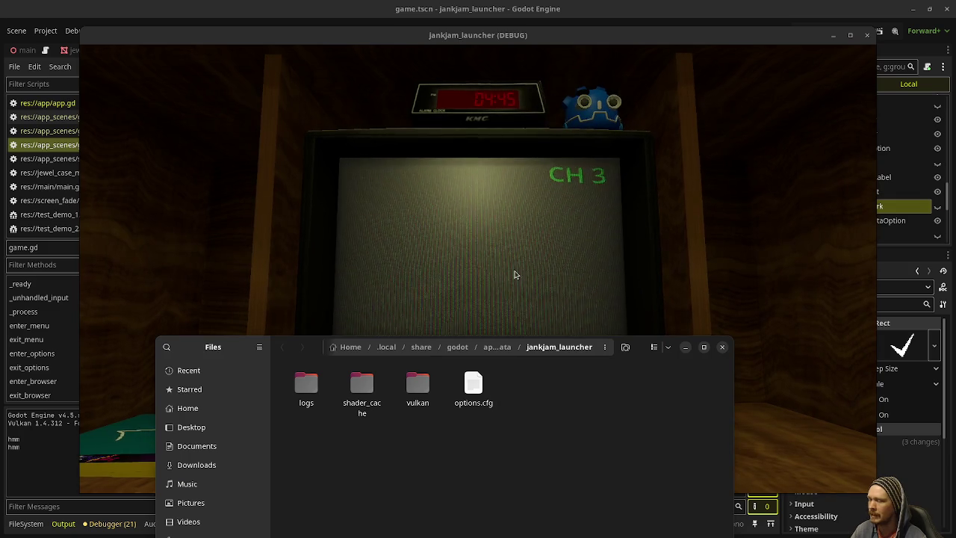
{"action": "left_click", "coordinate": [511, 316]}
{"action": "key", "text": "Return"}
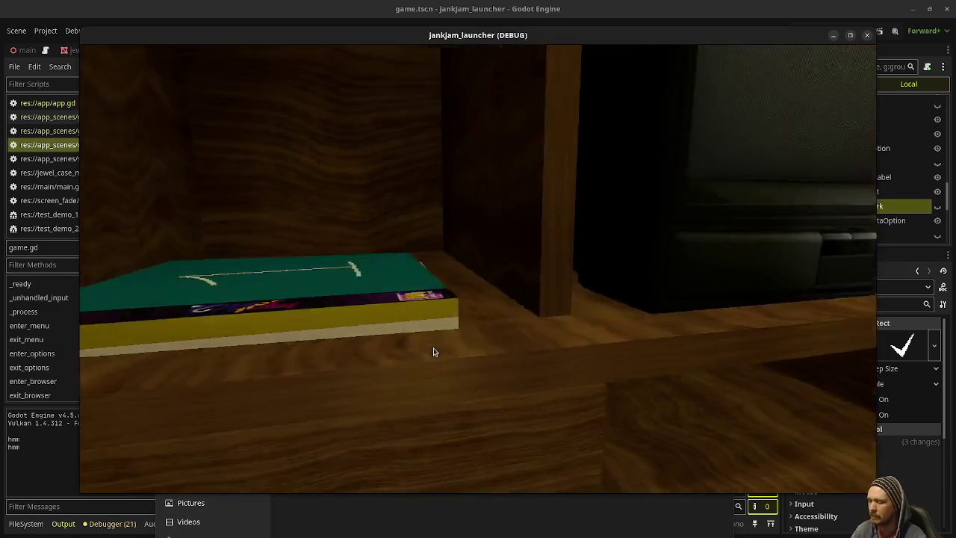
{"action": "key", "text": "Escape"}
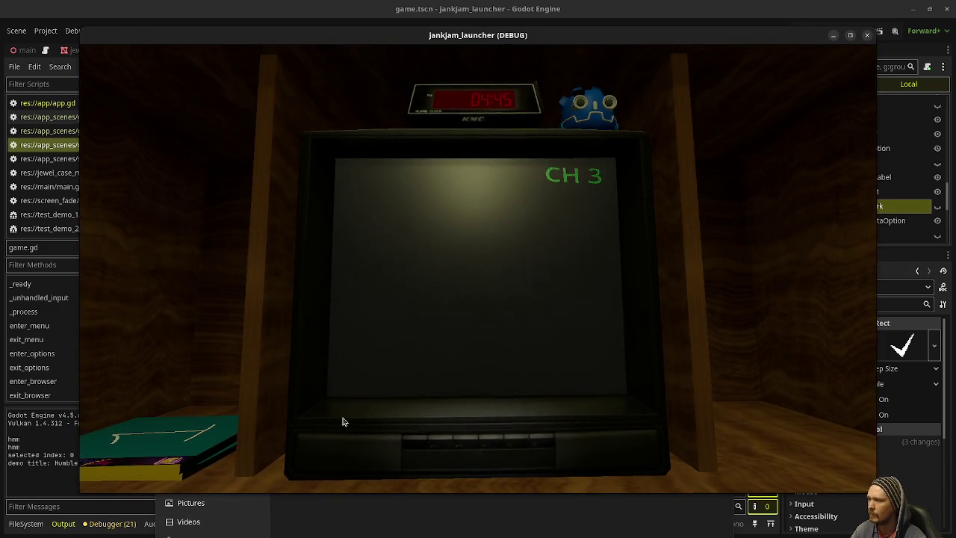
{"action": "left_click", "coordinate": [343, 423]}
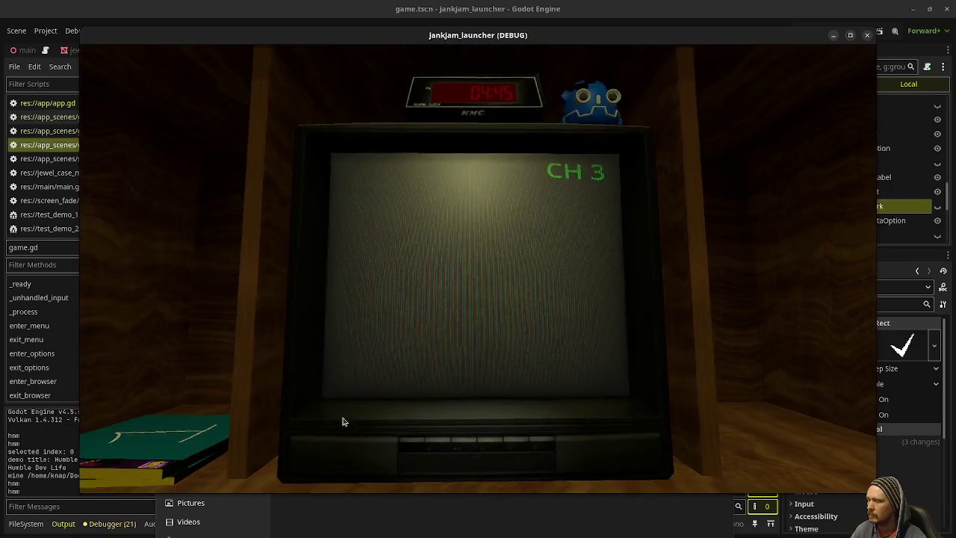
{"action": "left_click", "coordinate": [421, 510]}
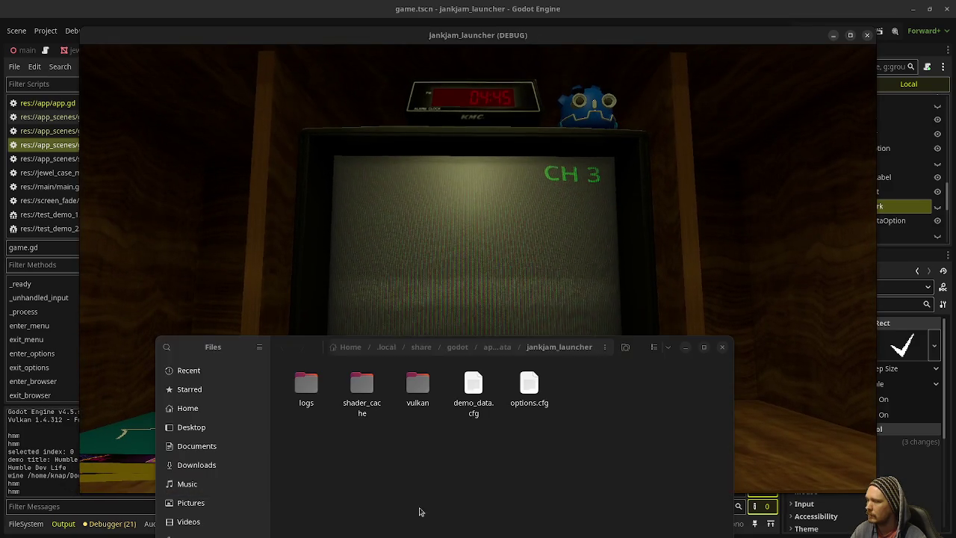
{"action": "left_click", "coordinate": [476, 410]}
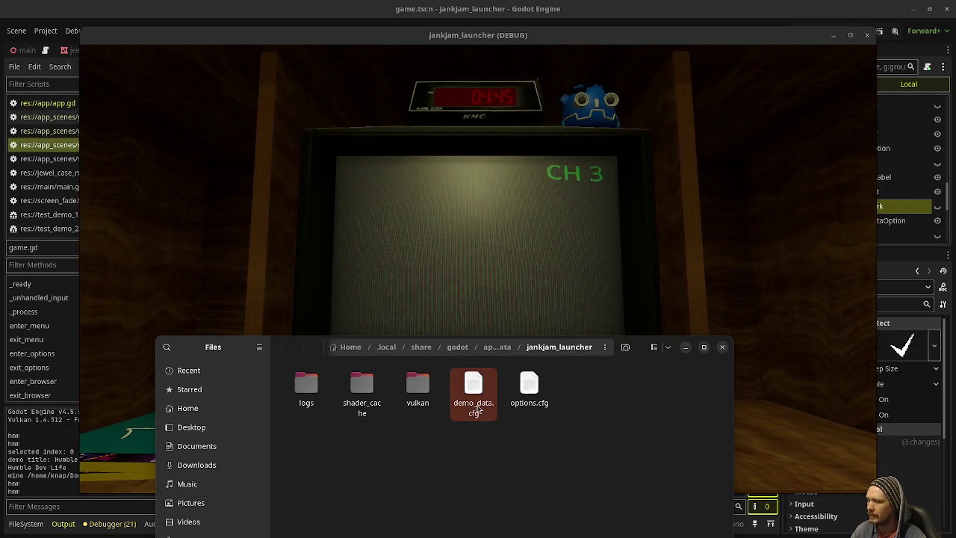
{"action": "right_click", "coordinate": [479, 410]}
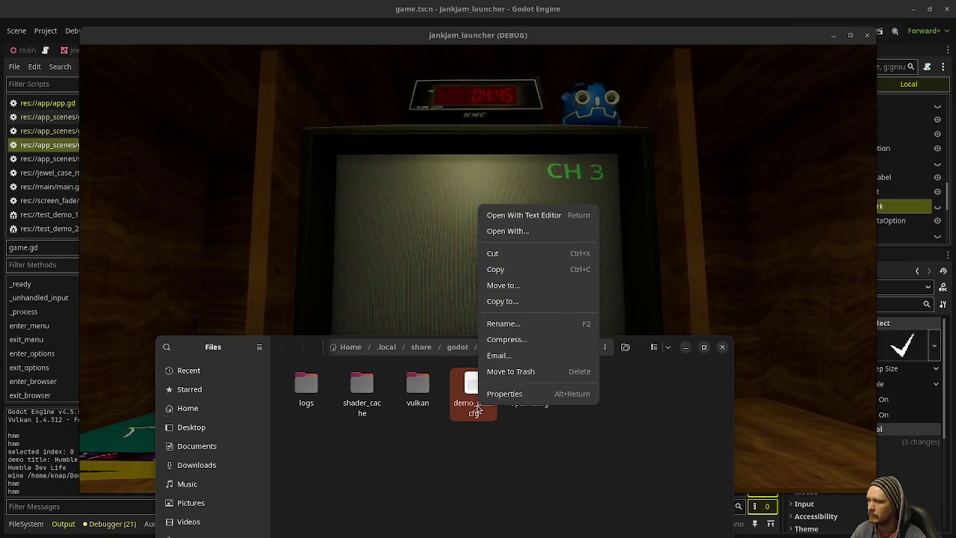
{"action": "left_click", "coordinate": [543, 216]}
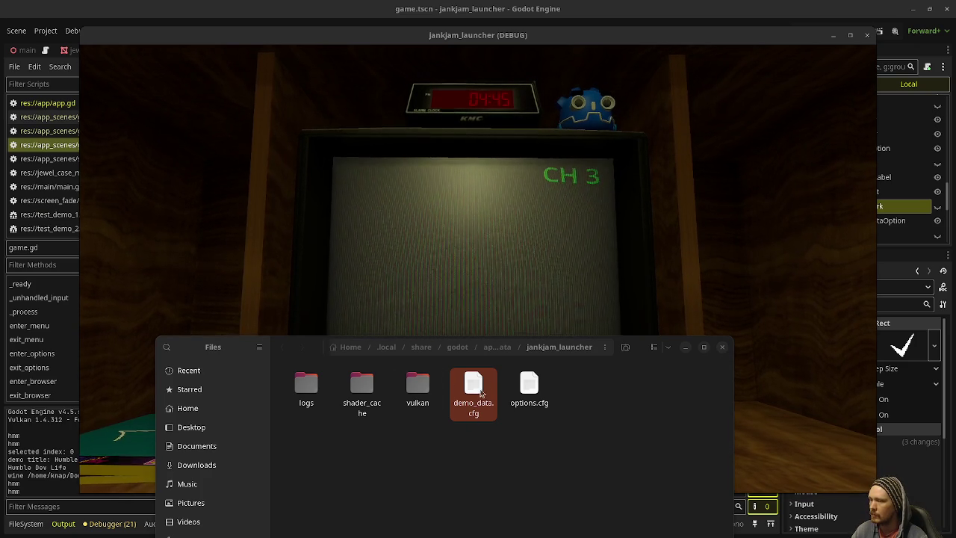
Activate Reset User Data in the launcher options, confirm demo_data.cfg is deleted, then stop the game.
{"action": "left_click", "coordinate": [508, 337]}
{"action": "left_click", "coordinate": [435, 441]}
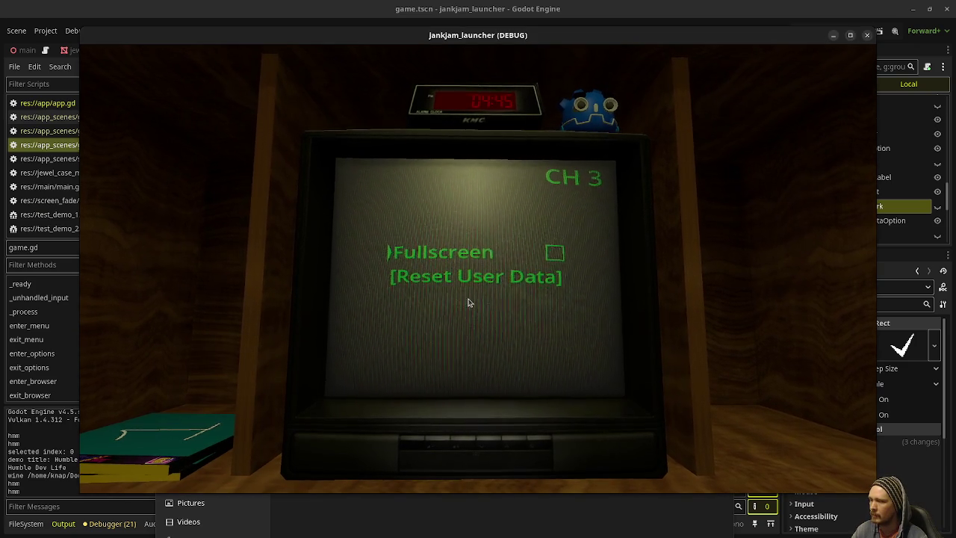
{"action": "key", "text": "Down"}
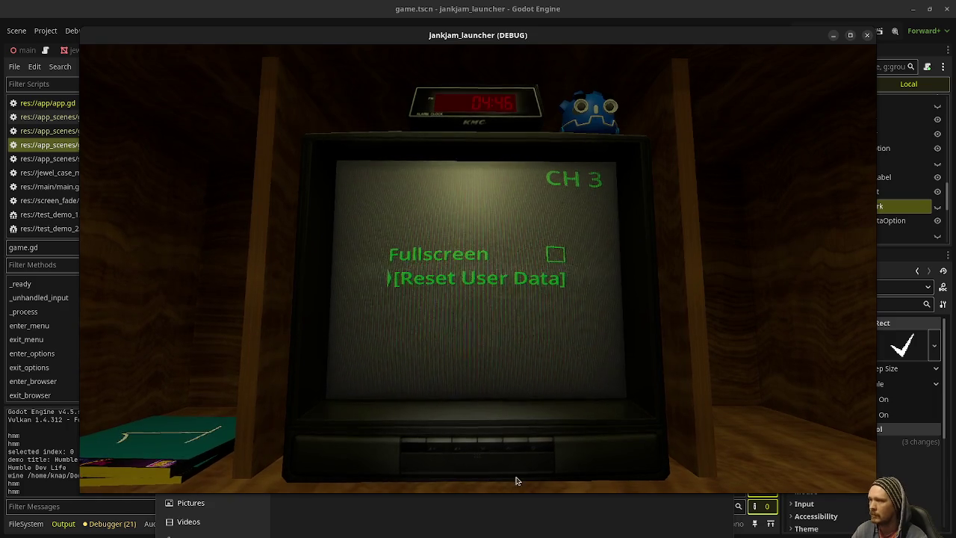
{"action": "left_click", "coordinate": [540, 517]}
{"action": "mouse_move", "coordinate": [291, 360]}
{"action": "left_mouse_down"}
{"action": "mouse_move", "coordinate": [440, 340]}
{"action": "mouse_move", "coordinate": [557, 383]}
{"action": "mouse_move", "coordinate": [667, 316]}
{"action": "left_mouse_up"}
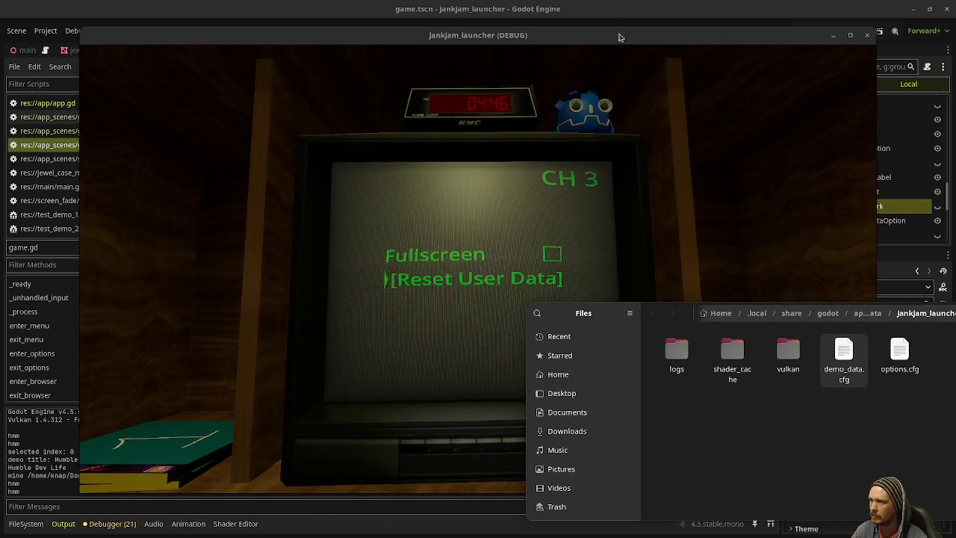
{"action": "left_click_drag", "start_coordinate": [619, 37], "coordinate": [493, 64]}
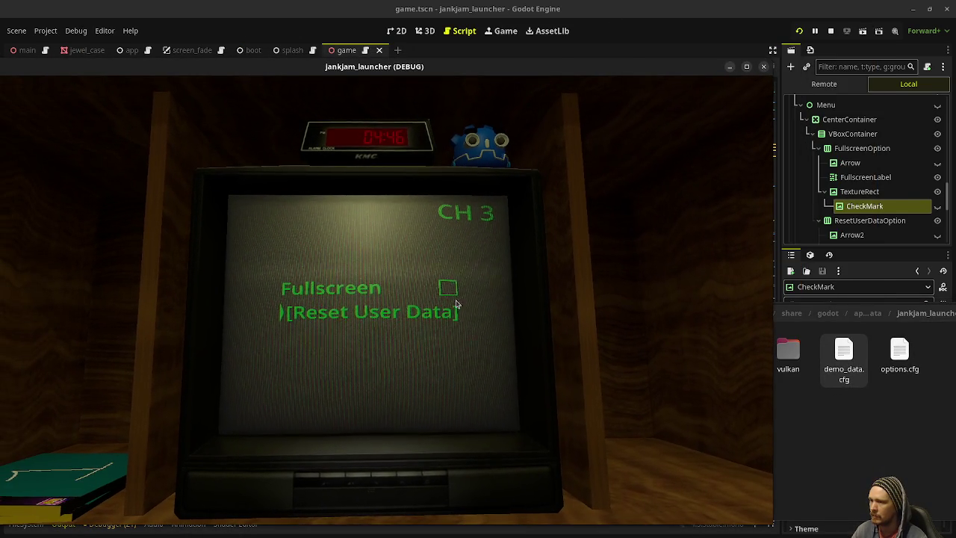
{"action": "key", "text": "Return"}
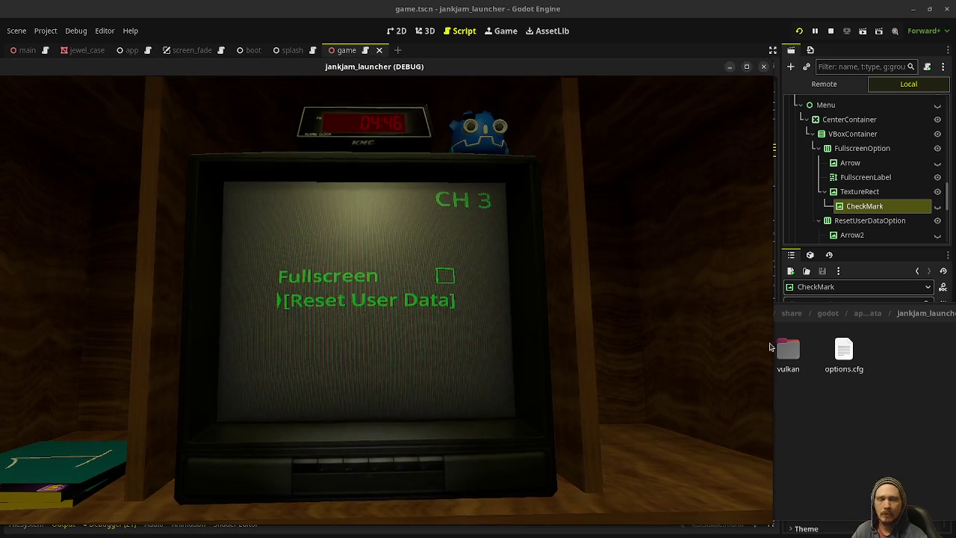
{"action": "left_click", "coordinate": [839, 416]}
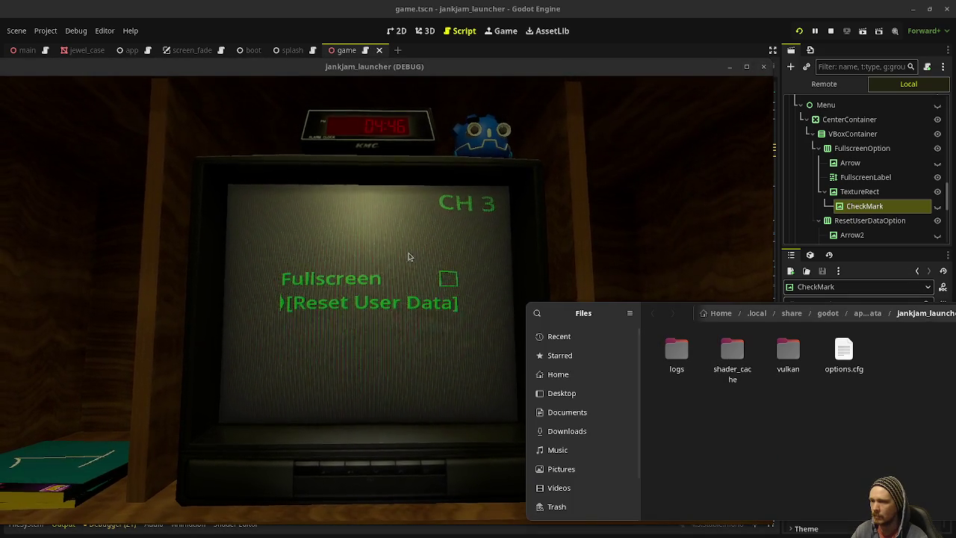
{"action": "left_click", "coordinate": [418, 259]}
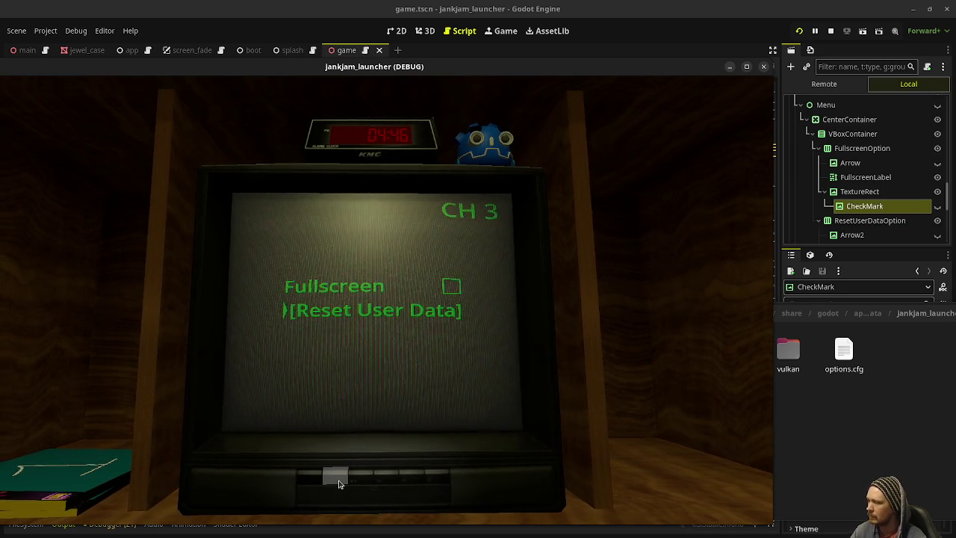
{"action": "left_click", "coordinate": [831, 31]}
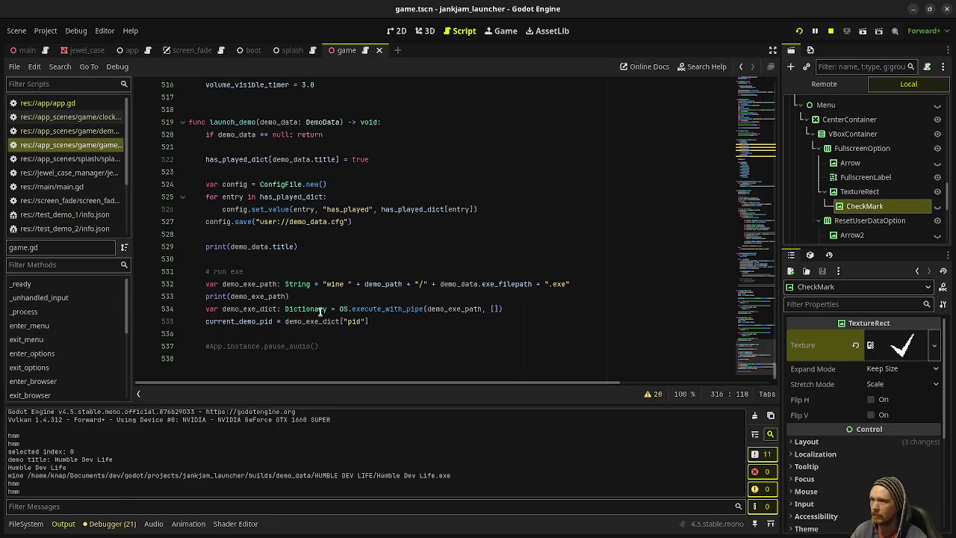
{"action": "scroll", "coordinate": [343, 299], "scroll_direction": "up", "scroll_amount": 7}
{"action": "scroll", "coordinate": [389, 309], "scroll_direction": "up", "scroll_amount": 12}
{"action": "scroll", "coordinate": [380, 297], "scroll_direction": "up", "scroll_amount": 13}
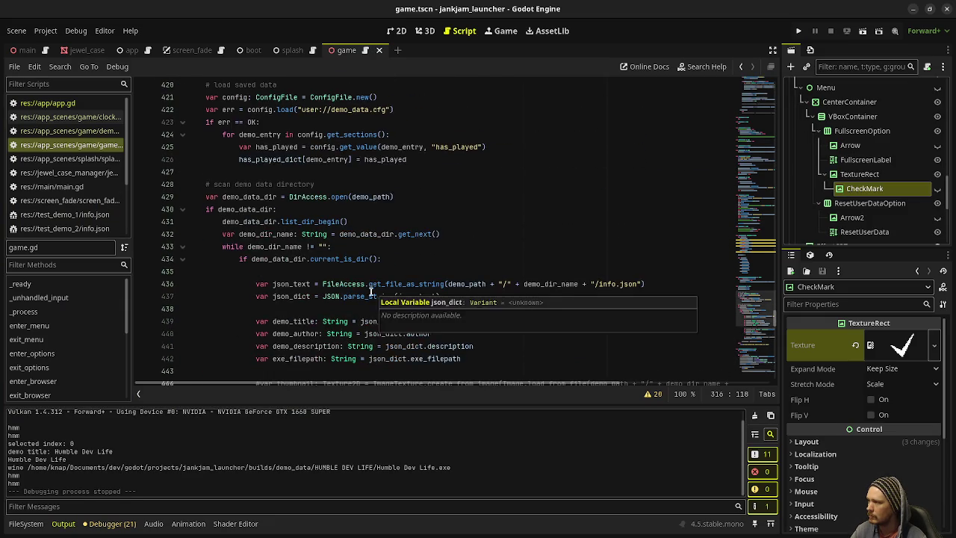
{"action": "scroll", "coordinate": [371, 290], "scroll_direction": "up", "scroll_amount": 14}
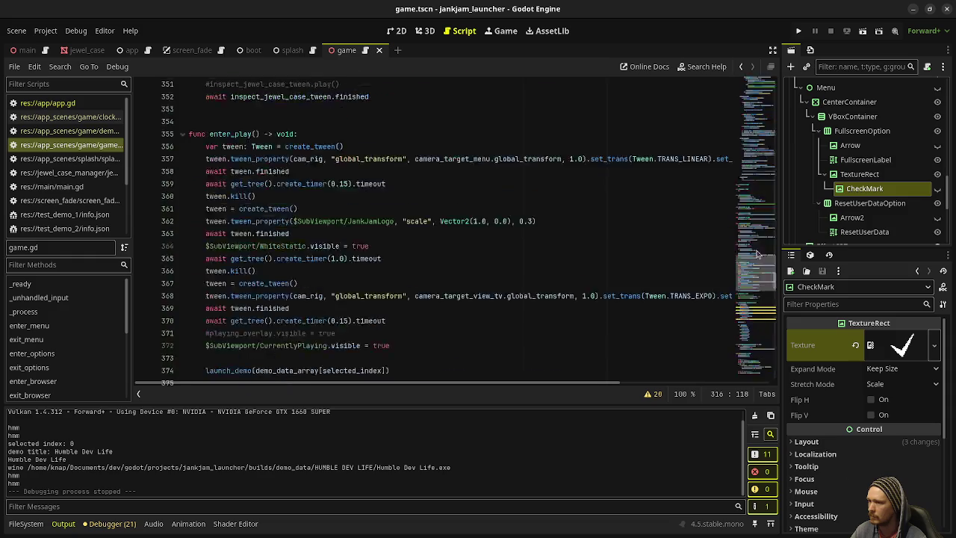